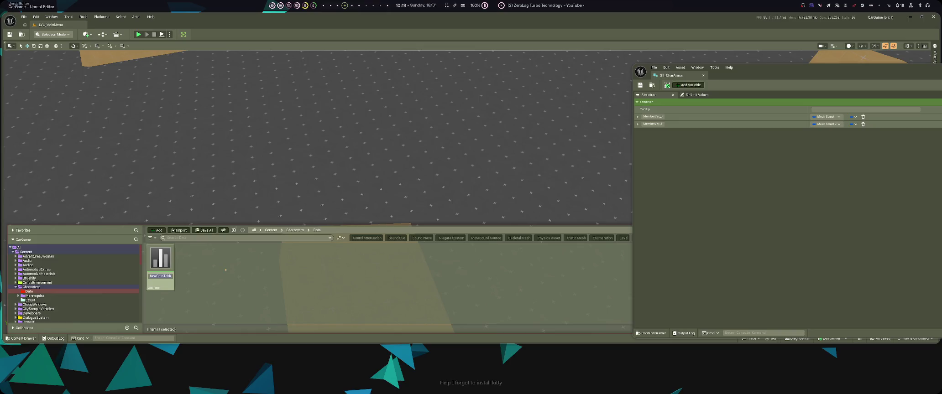
- Name the new data table DT_CharArmor, save it, and open it
{"action": "type", "text": "D"}
{"action": "type", "text": "rArmor"}
{"action": "key", "text": "Return"}
{"action": "key", "text": "ctrl+s"}
{"action": "double_click", "coordinate": [160, 258]}
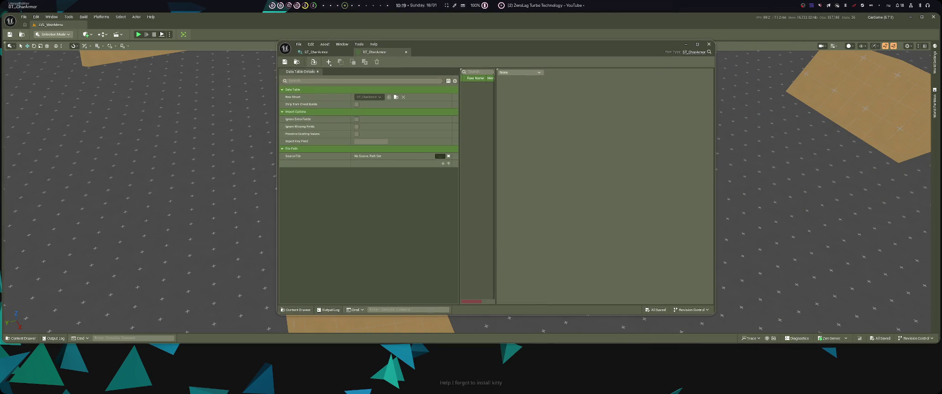
- Dock DT_CharArmor as a tab beside the ST_CharArmor structure editor
{"action": "left_click_drag", "start_coordinate": [338, 69], "coordinate": [414, 268]}
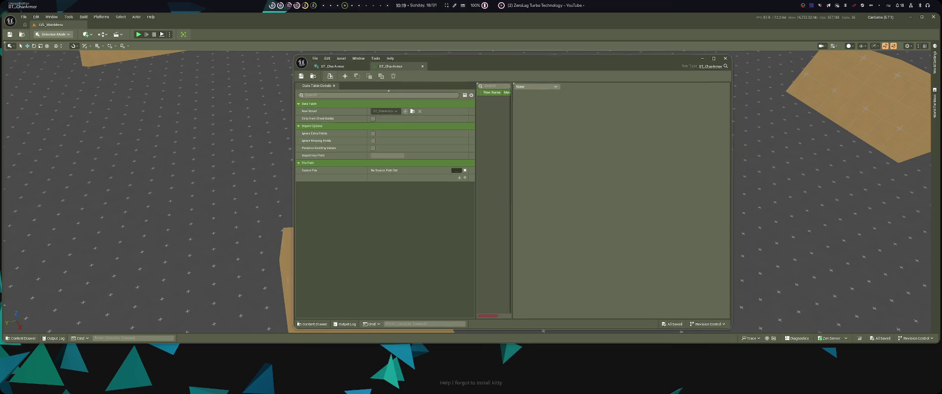
{"action": "left_click", "coordinate": [337, 71]}
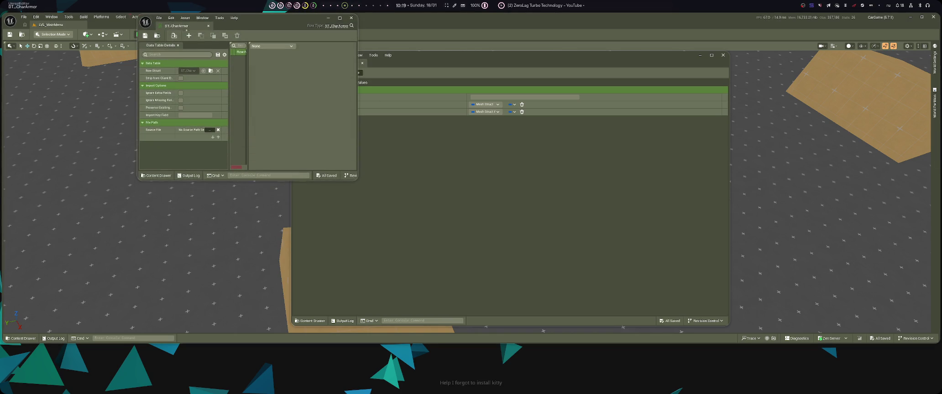
{"action": "double_click", "coordinate": [189, 25]}
{"action": "mouse_move", "coordinate": [353, 67]}
{"action": "left_mouse_down"}
{"action": "mouse_move", "coordinate": [199, 21]}
{"action": "mouse_move", "coordinate": [187, 32]}
{"action": "mouse_move", "coordinate": [160, 25]}
{"action": "left_mouse_up"}
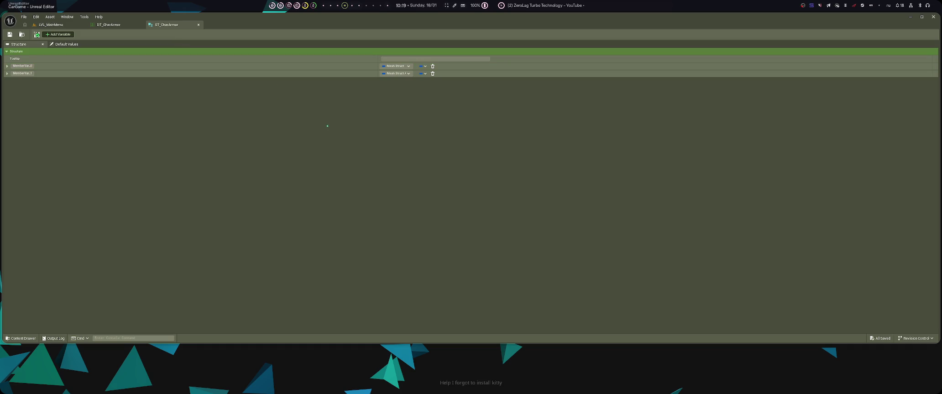
- Add a NewRow row to the DT_CharArmor data table
{"action": "left_click", "coordinate": [110, 24]}
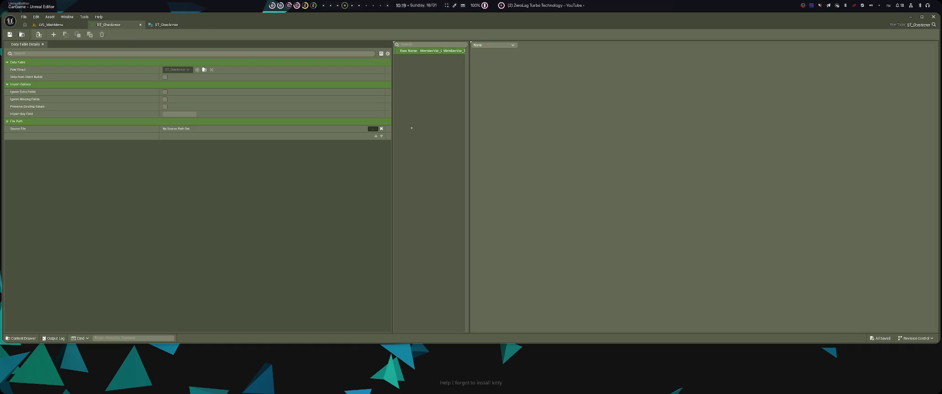
{"action": "left_click", "coordinate": [53, 34]}
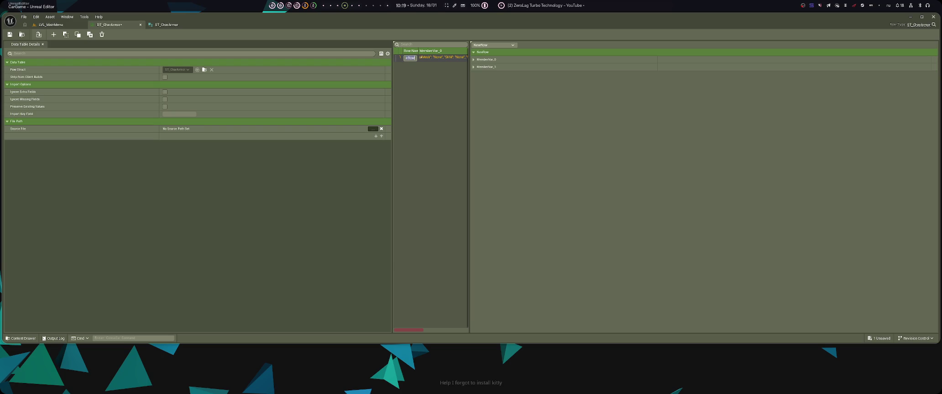
- Create rows Light, Medium and Heavy by duplicating, then save the table
{"action": "key", "text": "Return"}
{"action": "key", "text": "ctrl+d"}
{"action": "key", "text": "F2"}
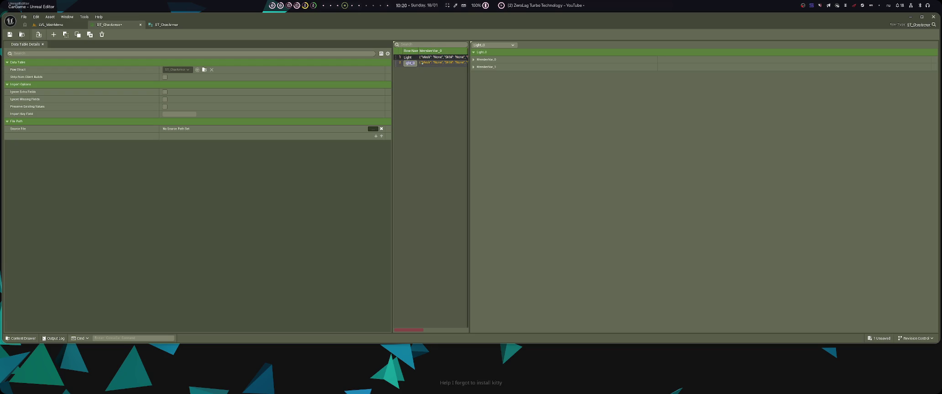
{"action": "type", "text": "Medium"}
{"action": "key", "text": "Return"}
{"action": "key", "text": "ctrl+d"}
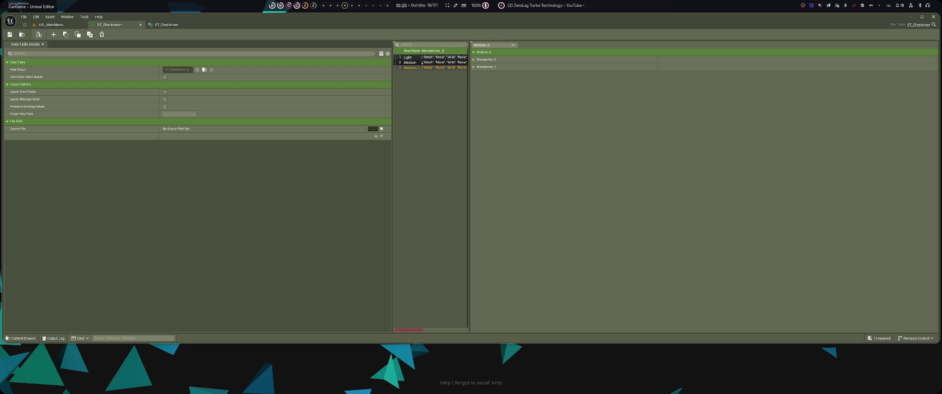
{"action": "key", "text": "F2"}
{"action": "type", "text": "Heavy"}
{"action": "key", "text": "Return"}
{"action": "key", "text": "ctrl+s"}
- Inspect the Light row's MemberVar_0 and MemberVar_1 fields, then bring up the Content Drawer
{"action": "left_click", "coordinate": [403, 58]}
{"action": "left_click", "coordinate": [473, 59]}
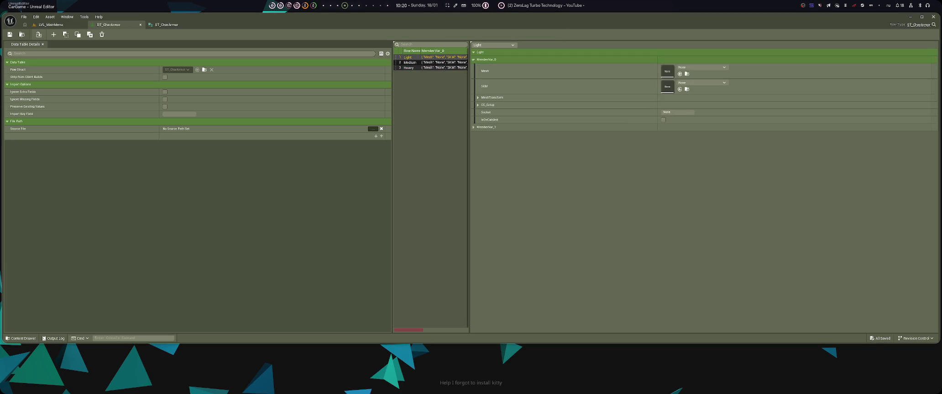
{"action": "left_click", "coordinate": [474, 127]}
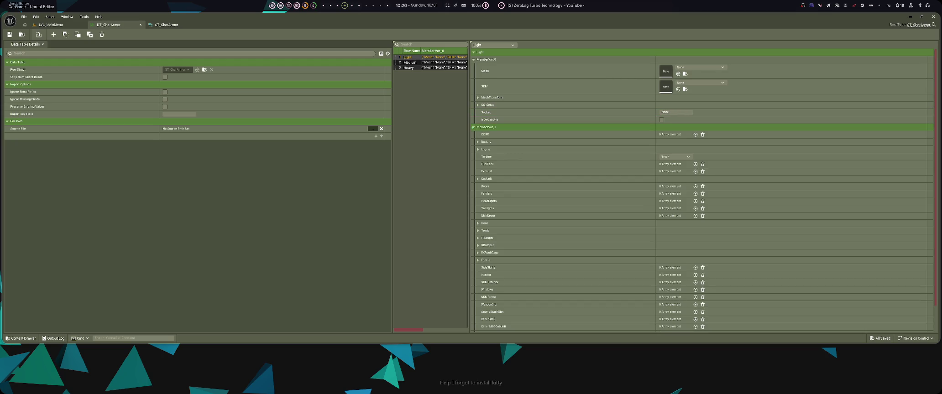
{"action": "left_click", "coordinate": [474, 127]}
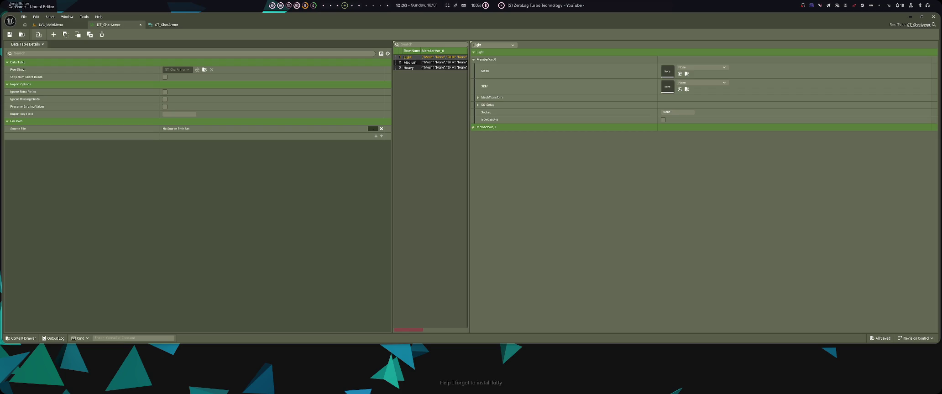
{"action": "left_click", "coordinate": [473, 126]}
{"action": "left_click", "coordinate": [473, 127]}
{"action": "key", "text": "ctrl+space"}
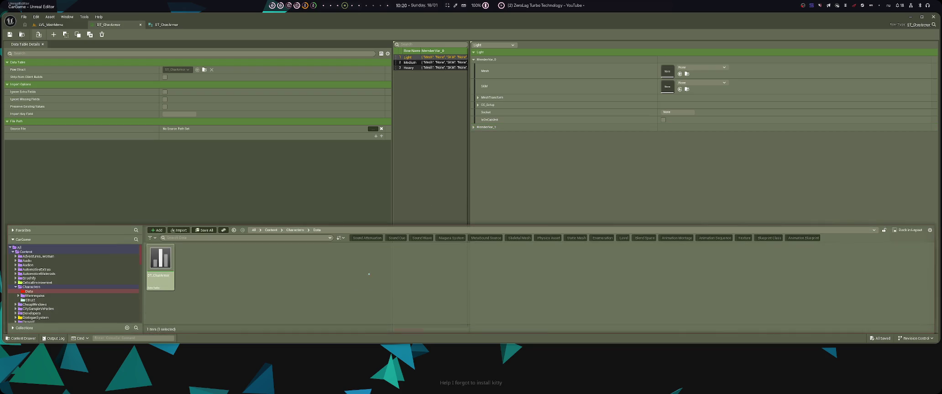
- Open ST_CharArmor from Characters/Struct and delete its MemberVar_1 member
{"action": "left_click", "coordinate": [295, 229]}
{"action": "double_click", "coordinate": [221, 262]}
{"action": "double_click", "coordinate": [154, 283]}
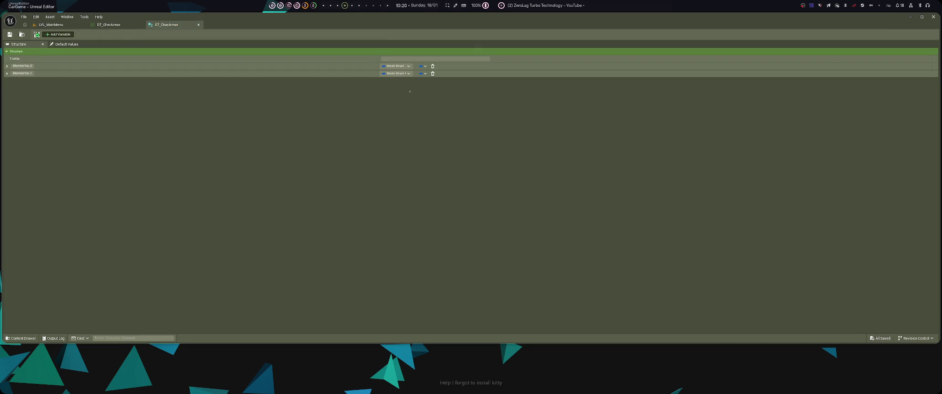
{"action": "left_click", "coordinate": [433, 74]}
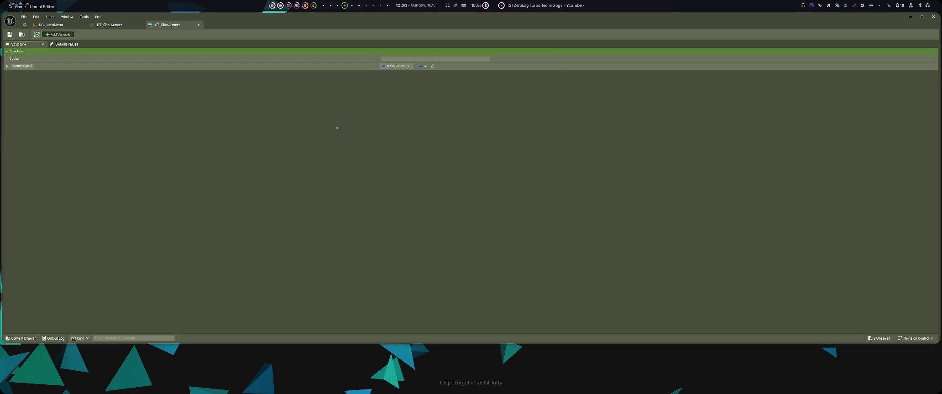
- Rename the MemberVar_0 member to Head and save the structure
{"action": "left_click", "coordinate": [110, 25]}
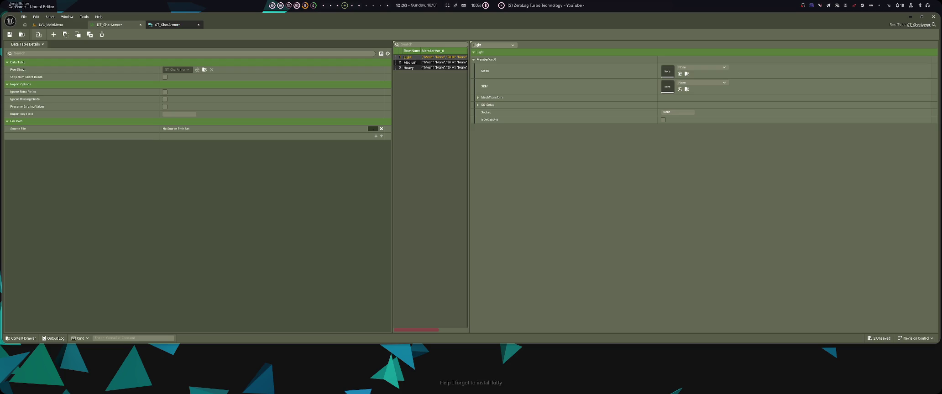
{"action": "left_click", "coordinate": [172, 21]}
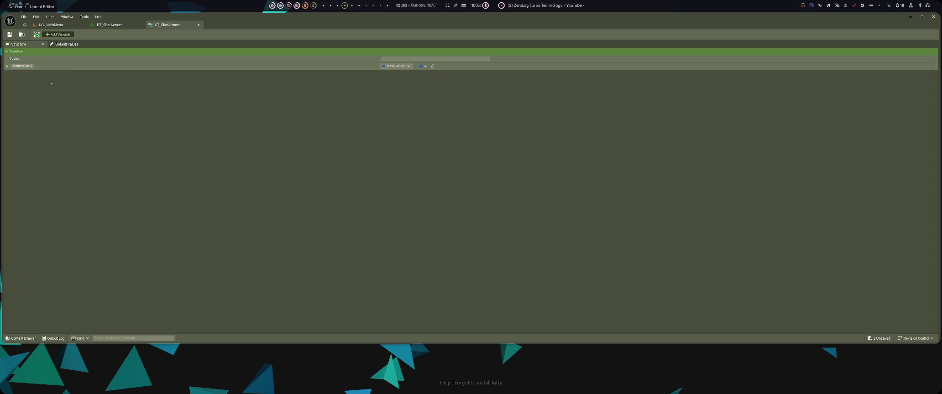
{"action": "left_click", "coordinate": [23, 66]}
{"action": "type", "text": "Me"}
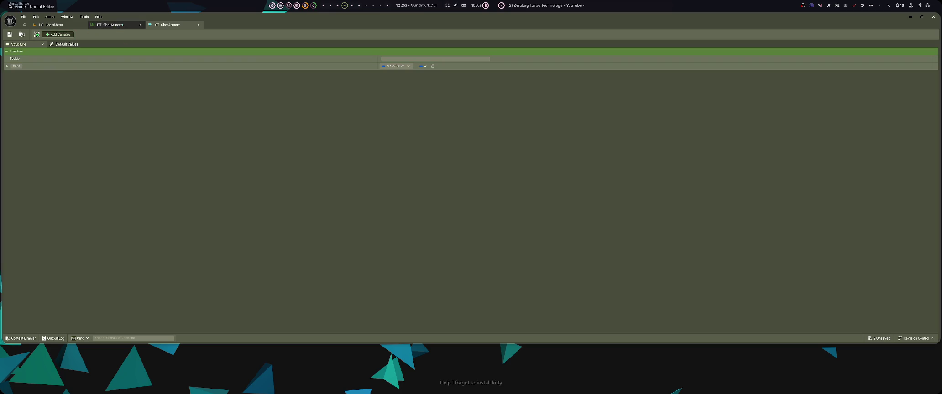
{"action": "key", "text": "ctrl+s"}
{"action": "left_click", "coordinate": [110, 25]}
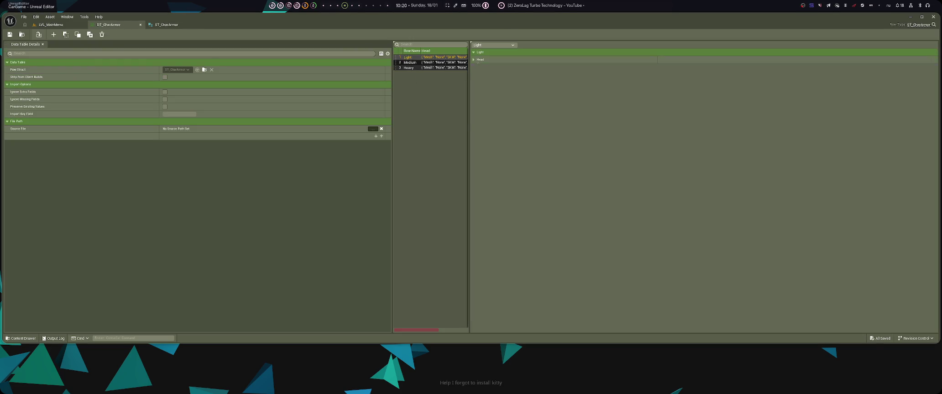
- Inspect the Light row's Head and CC_Setup fields in DT_CharArmor
{"action": "left_click", "coordinate": [474, 60]}
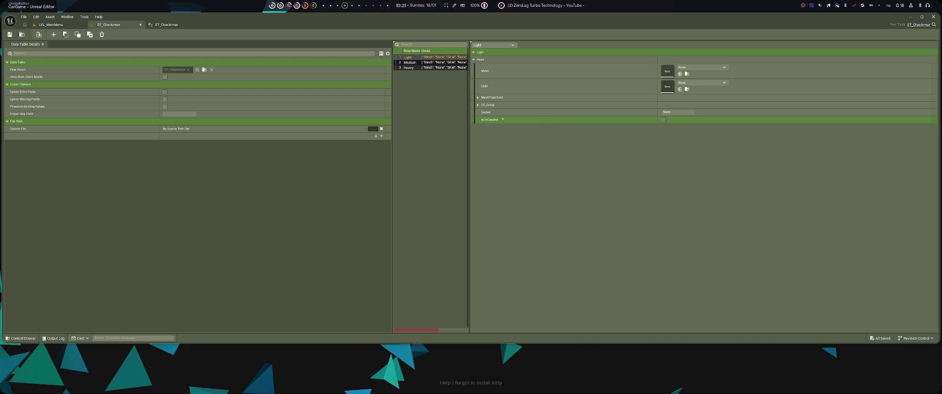
{"action": "left_click", "coordinate": [478, 105]}
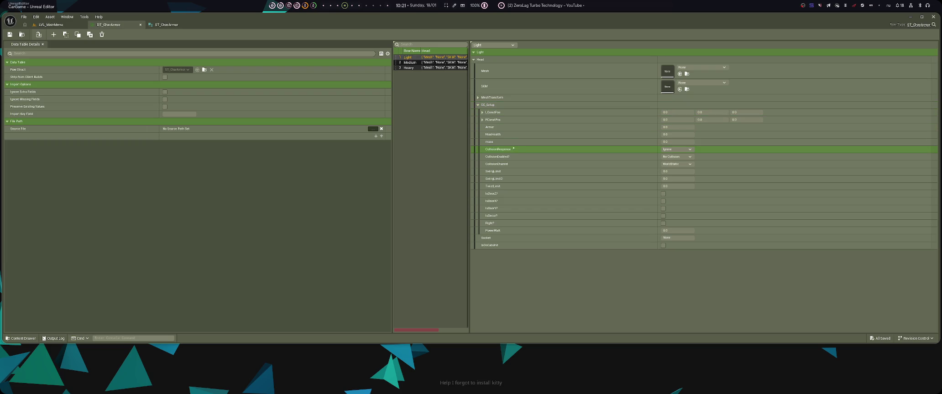
{"action": "key", "text": "ctrl+Tab"}
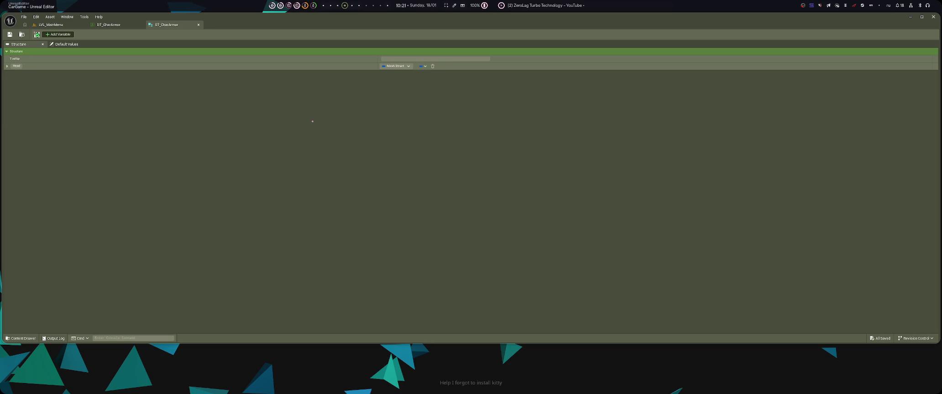
- Begin renaming the structure copy in Characters/Struct, trimming the end of its name
{"action": "key", "text": "ctrl+space"}
{"action": "key", "text": "End"}
{"action": "key", "text": "BackSpace"}
{"action": "key", "text": "BackSpace"}
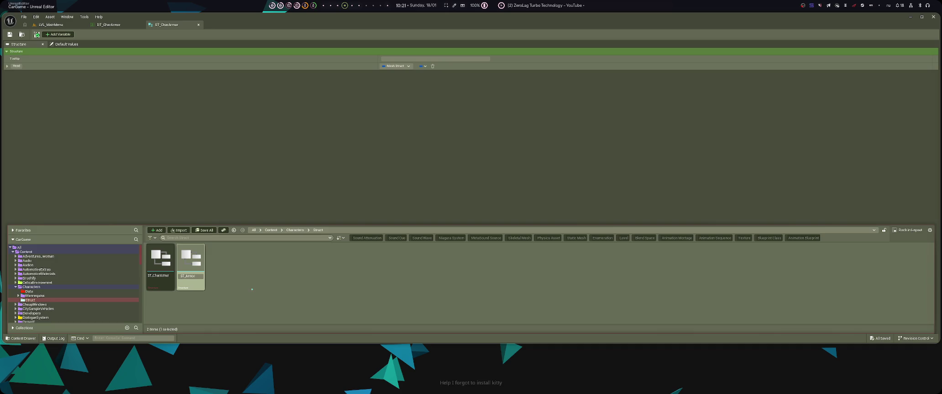
- Name the copy ST_ArmorResist, open it, then switch to the Firefox workspace
{"action": "key", "text": "Return"}
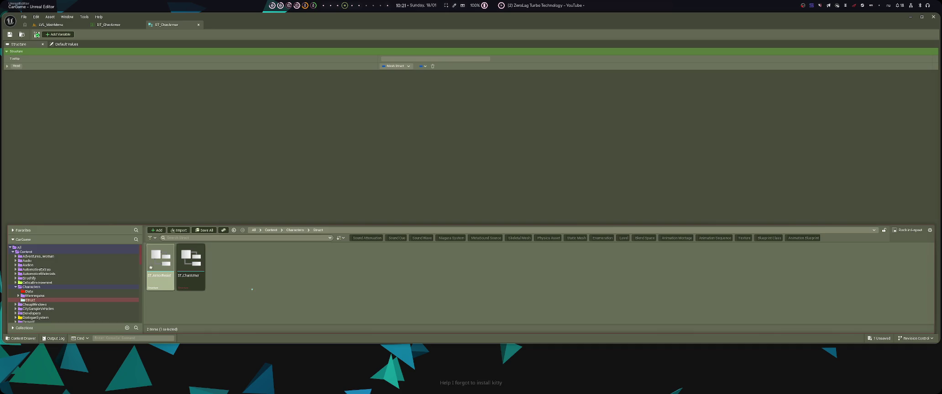
{"action": "double_click", "coordinate": [164, 287]}
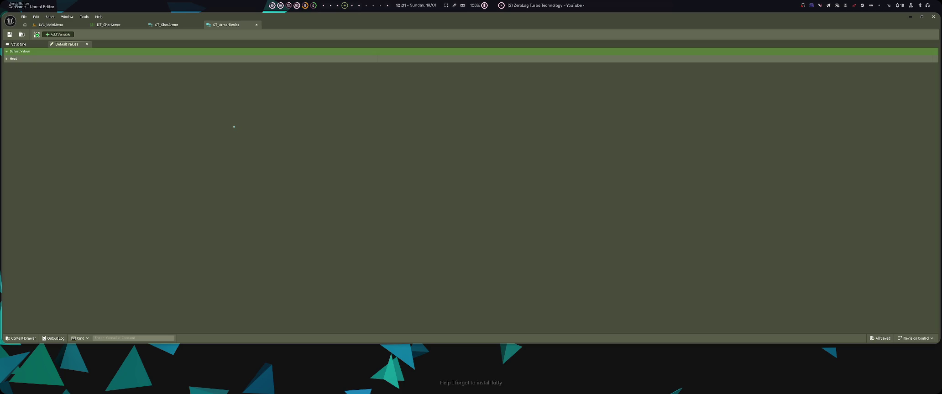
{"action": "key", "text": "super+1"}
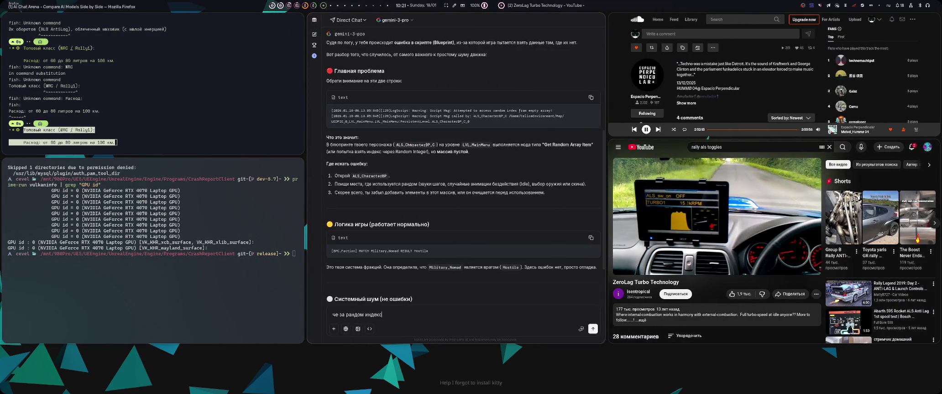
- Ask Perplexity 'какие армор резисты есть в фаллаут4' about Fallout 4 armor resistances
{"action": "key", "text": "ctrl+Tab"}
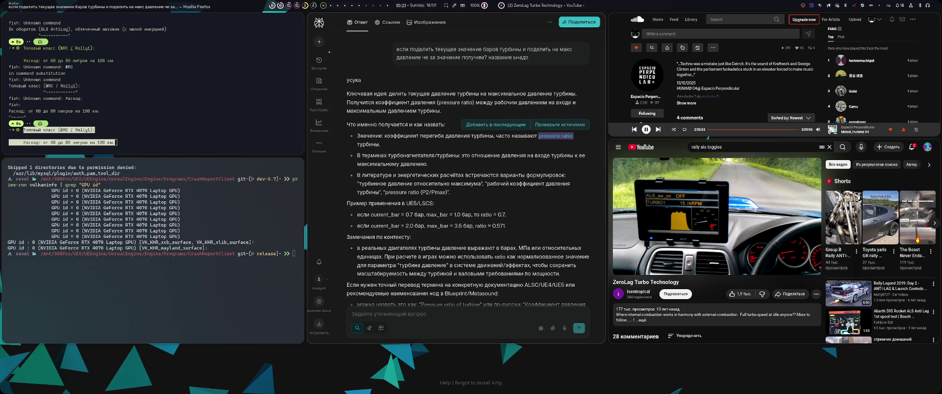
{"action": "key", "text": "ctrl+Tab"}
{"action": "type", "text": "какие армор резисты есть в фаллаут4"}
{"action": "key", "text": "Return"}
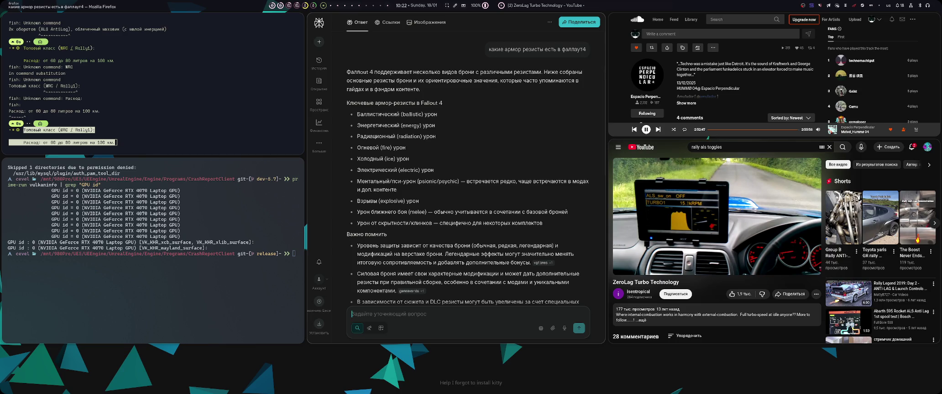
- Bring the Unreal Editor struct window into view beside the Firefox answer
{"action": "key", "text": "super+4"}
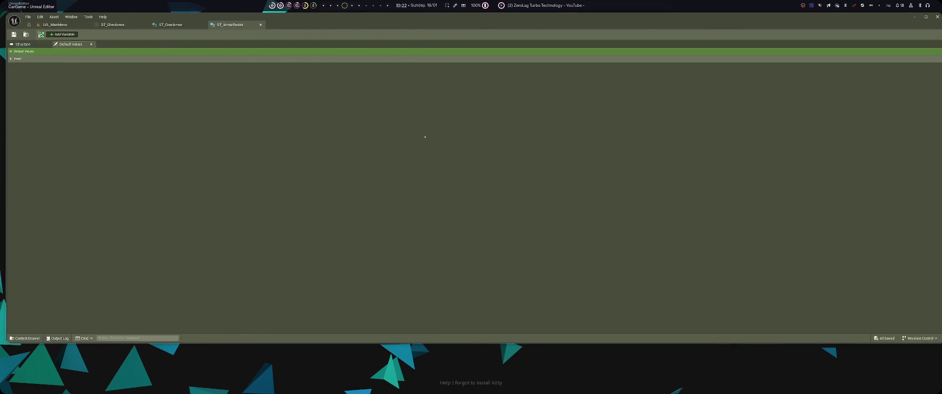
{"action": "key", "text": "super+Left"}
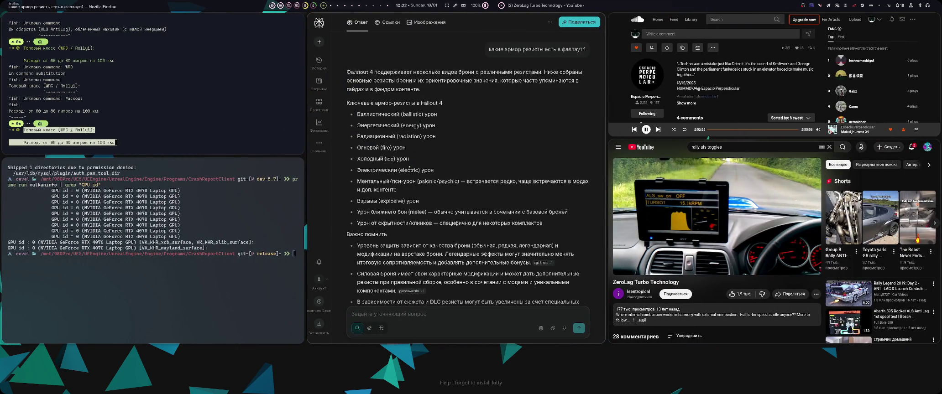
{"action": "key", "text": "super+Right"}
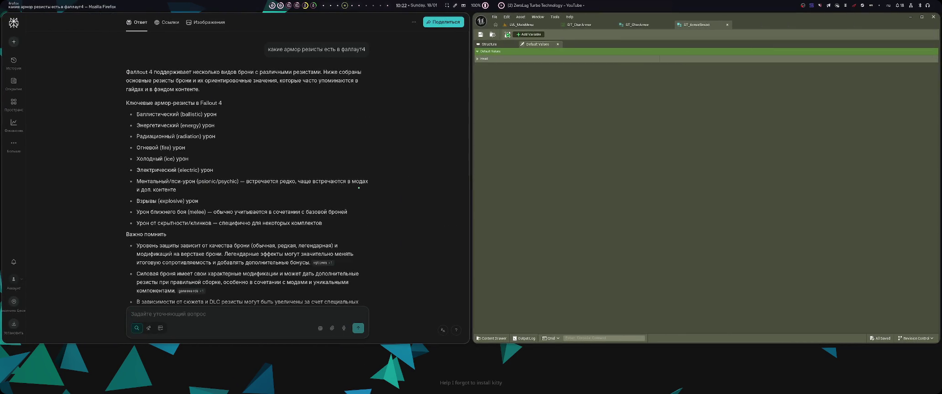
- Float the Firefox answer window over the editor and reposition it, scrolling through the answer
{"action": "key", "text": "super+v"}
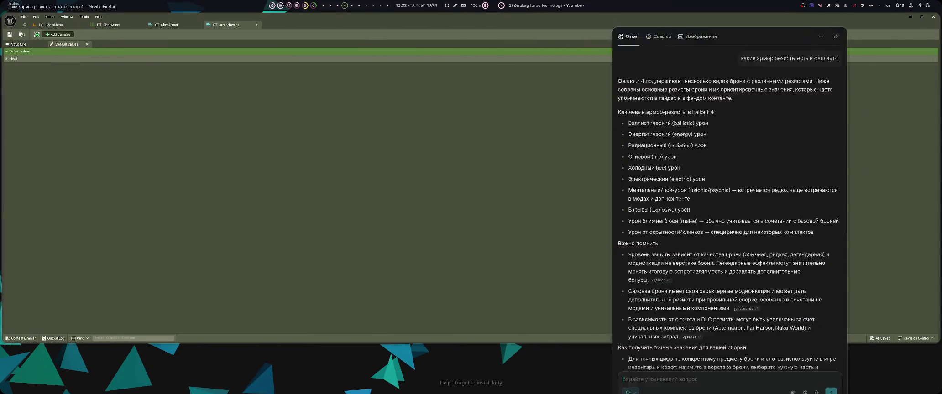
{"action": "mouse_move", "coordinate": [664, 221]}
{"action": "left_mouse_down"}
{"action": "mouse_move", "coordinate": [548, 277]}
{"action": "mouse_move", "coordinate": [196, 335]}
{"action": "mouse_move", "coordinate": [372, 277]}
{"action": "left_mouse_up"}
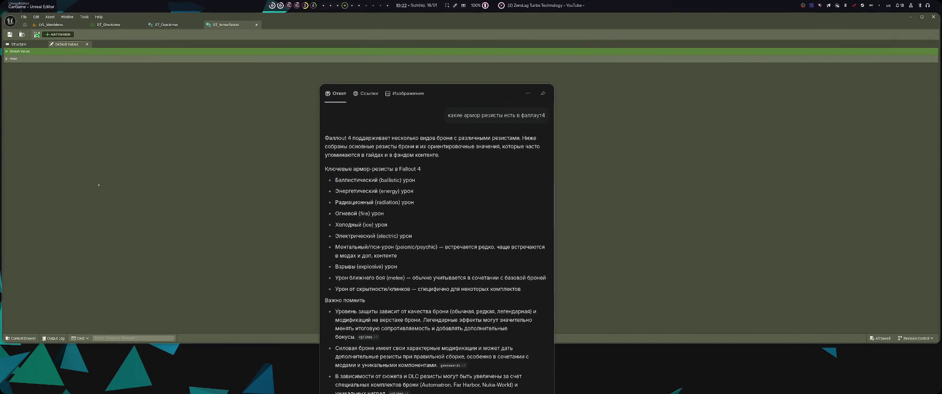
{"action": "mouse_move", "coordinate": [312, 155]}
{"action": "left_mouse_down"}
{"action": "mouse_move", "coordinate": [445, 160]}
{"action": "mouse_move", "coordinate": [305, 162]}
{"action": "mouse_move", "coordinate": [318, 163]}
{"action": "left_mouse_up"}
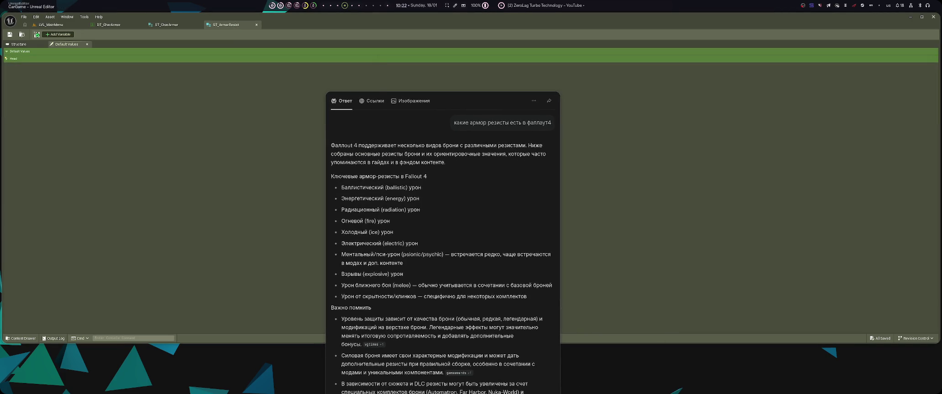
{"action": "left_click_drag", "start_coordinate": [373, 156], "coordinate": [609, 156]}
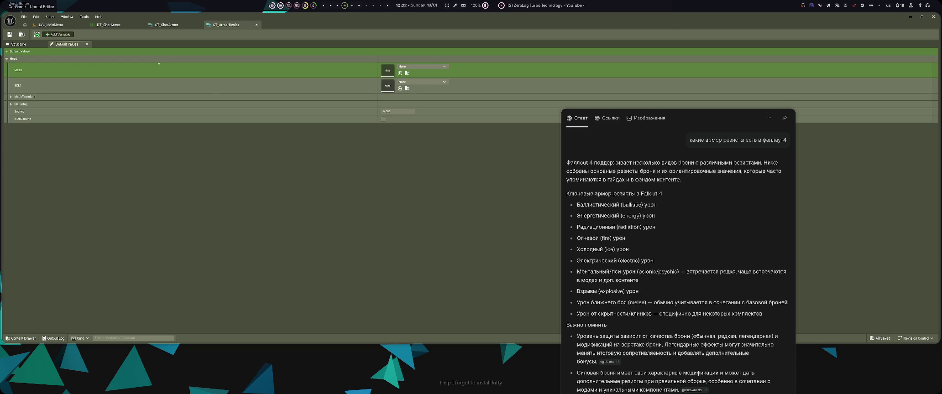
{"action": "scroll", "coordinate": [536, 301], "scroll_direction": "down", "scroll_amount": 15}
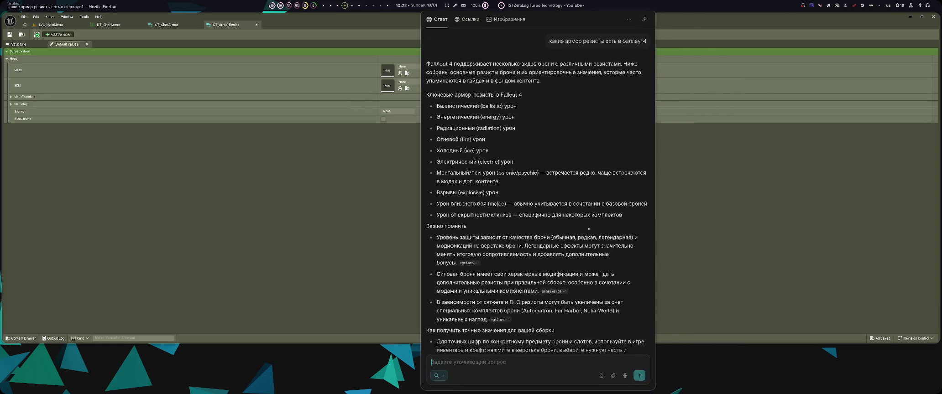
{"action": "scroll", "coordinate": [536, 320], "scroll_direction": "up", "scroll_amount": 15}
- Start a new gemini-3-pro chat and type the UE5 armor resists via structs and tables question
{"action": "key", "text": "alt+Tab"}
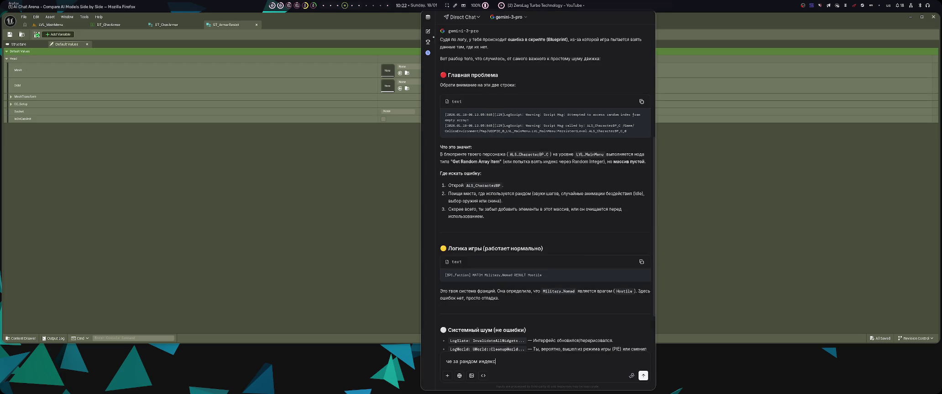
{"action": "left_click", "coordinate": [428, 31]}
{"action": "key", "text": "alt+shift"}
{"action": "type", "text": "в"}
{"action": "key", "text": "alt+shift"}
{"action": "type", "text": "ue5.7.1"}
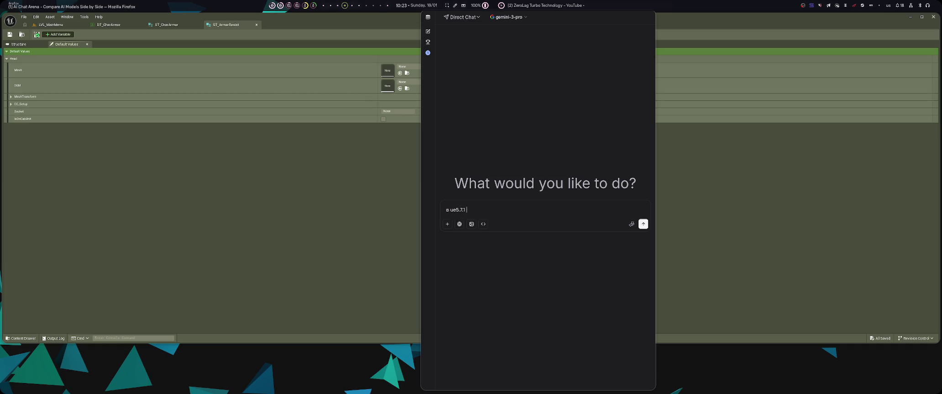
{"action": "key", "text": "alt+shift"}
{"action": "type", "text": "я делаю ре"}
{"action": "type", "text": "зисты брони, "}
{"action": "type", "text": "через структуру и таблицы, мне надо"}
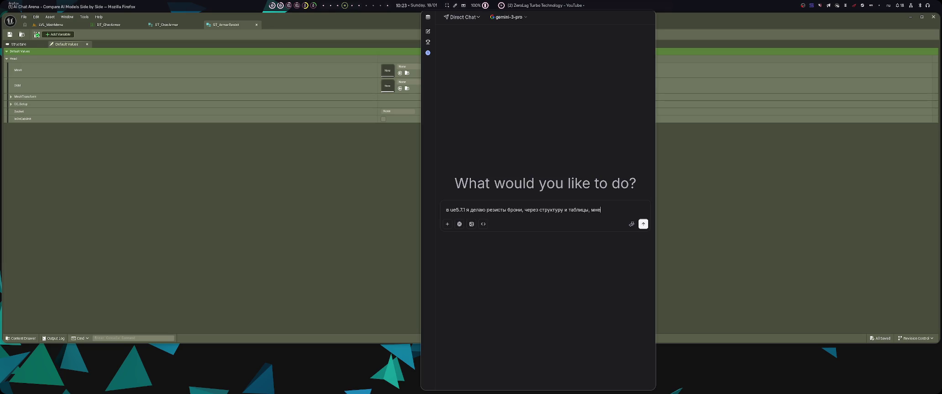
{"action": "type", "text": " понимать каките"}
- Finish asking which variable types suit Fallout-style resists, send it, and tile the chat window
{"action": "key", "text": "BackSpace"}
{"action": "key", "text": "BackSpace"}
{"action": "type", "text": "и"}
{"action": "type", "text": "тип"}
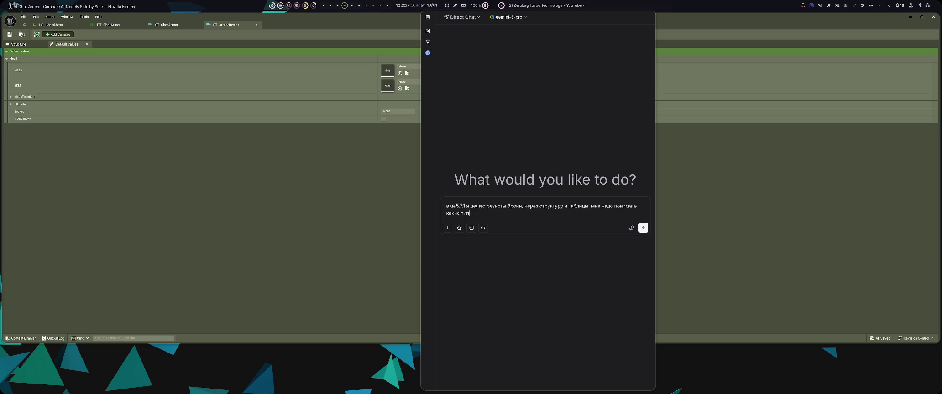
{"action": "type", "text": "ы переменных испольтз"}
{"action": "type", "text": "овать д"}
{"action": "type", "text": "ля"}
{"action": "key", "text": "BackSpace"}
{"action": "key", "text": "BackSpace"}
{"action": "key", "text": "BackSpace"}
{"action": "type", "text": "Рези"}
{"action": "type", "text": "сты хочу "}
{"action": "type", "text": "как в фолт"}
{"action": "type", "text": "таут"}
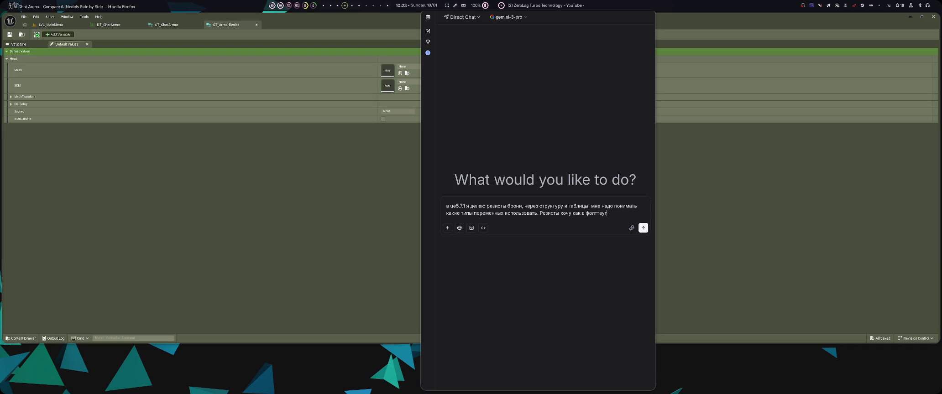
{"action": "key", "text": "Return"}
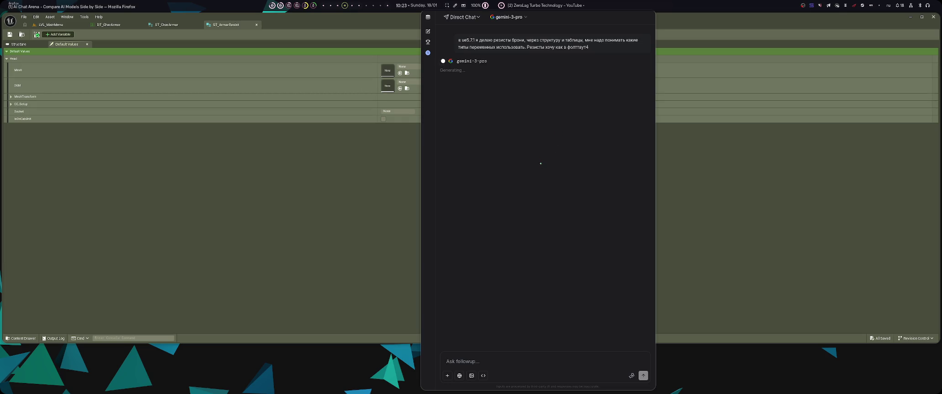
{"action": "key", "text": "super+v"}
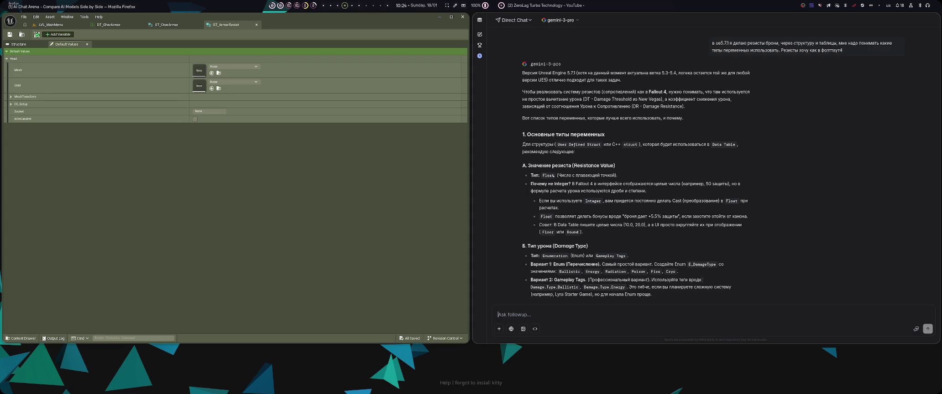
{"action": "left_click", "coordinate": [101, 90]}
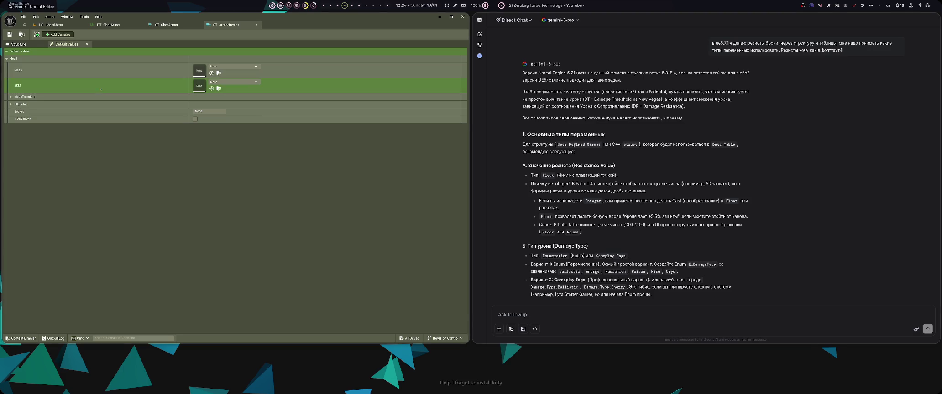
- Change the Head variable's type from Mesh Struct to Float
{"action": "key", "text": "Left"}
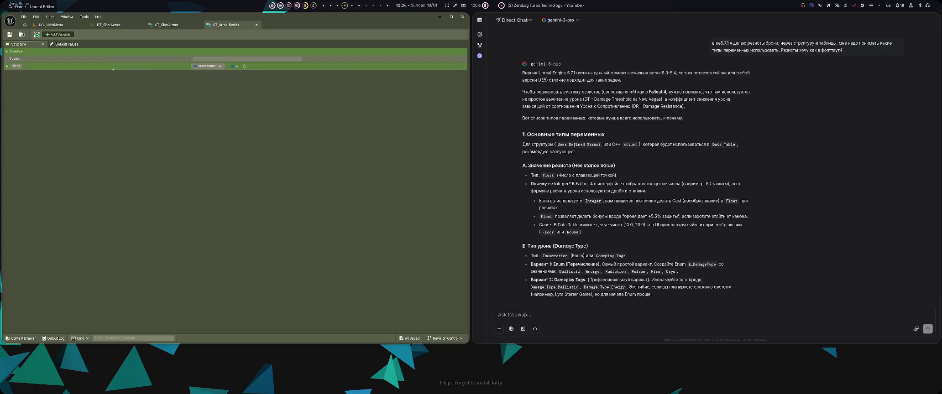
{"action": "left_click", "coordinate": [211, 69]}
{"action": "key", "text": "Down"}
{"action": "key", "text": "Down"}
{"action": "key", "text": "Down"}
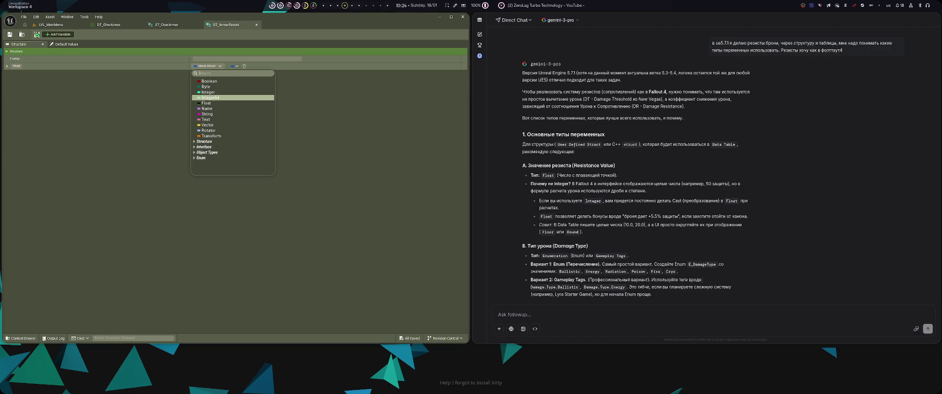
{"action": "key", "text": "Return"}
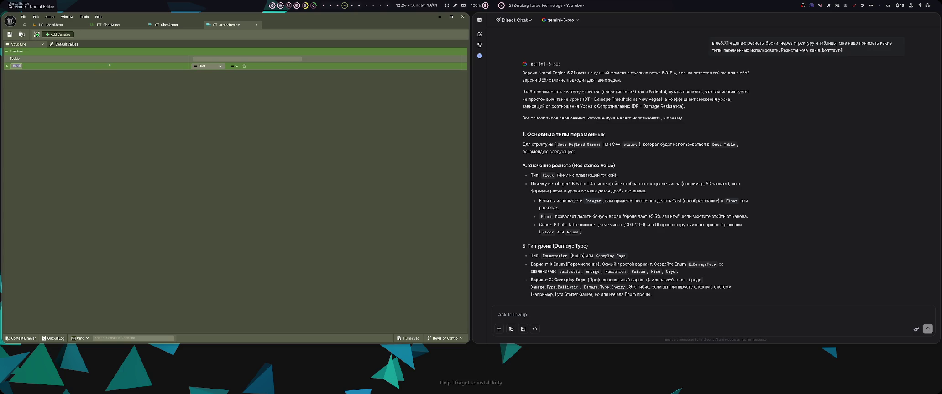
- Read the chat reply in Firefox and switch to the Fallout 4 resistances answer
{"action": "left_click", "coordinate": [544, 101]}
{"action": "scroll", "coordinate": [627, 187], "scroll_direction": "down", "scroll_amount": 5}
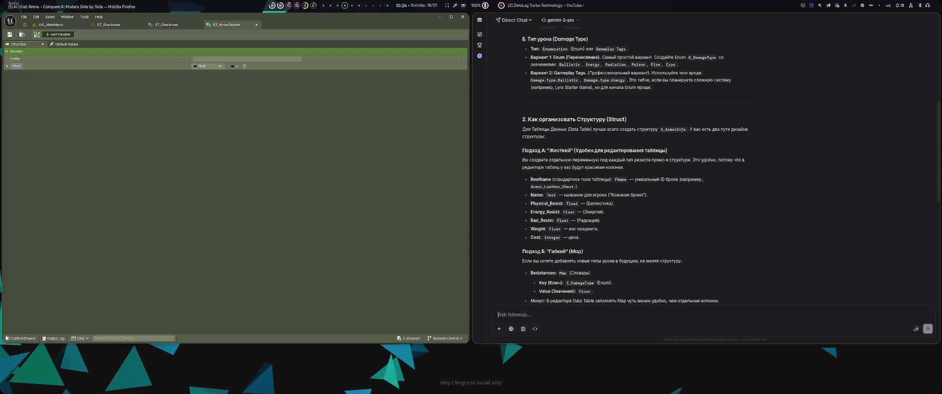
{"action": "key", "text": "ctrl+Tab"}
{"action": "key", "text": "ctrl+Tab"}
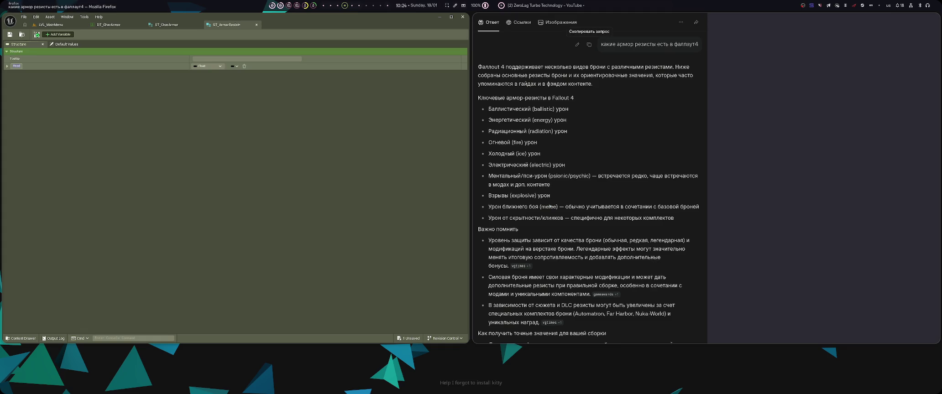
- Rename the Head variable to ballistic and add a Float variable named energy
{"action": "double_click", "coordinate": [661, 114]}
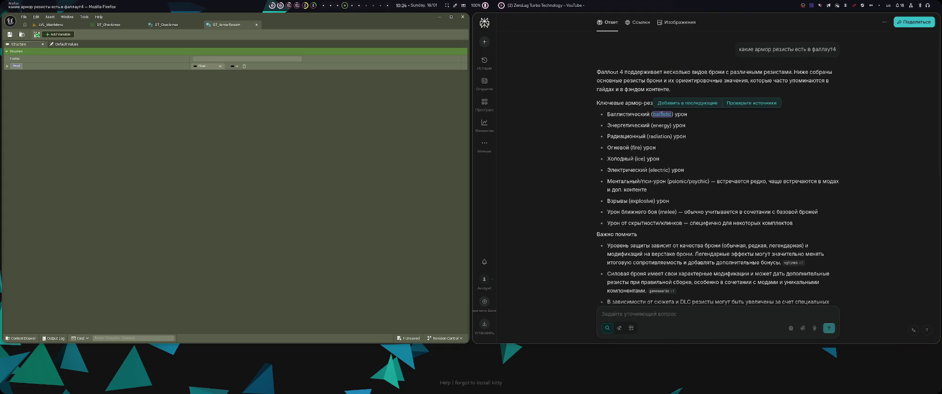
{"action": "type", "text": "ballistic"}
{"action": "key", "text": "Return"}
{"action": "left_click", "coordinate": [58, 35]}
{"action": "key", "text": "F2"}
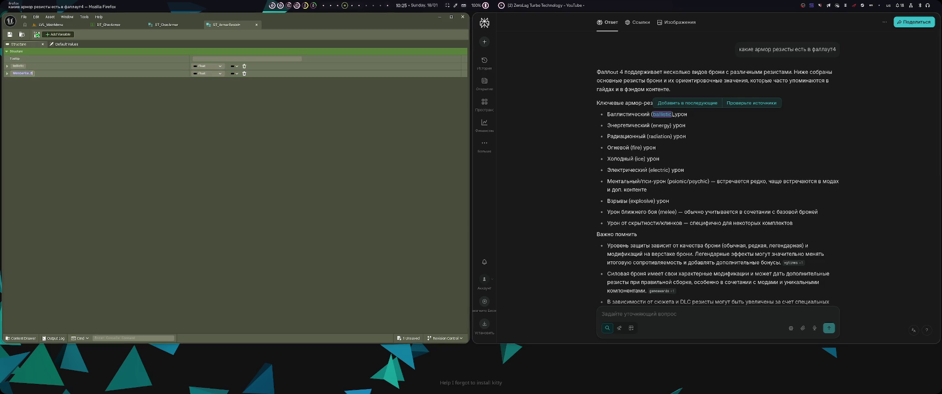
{"action": "double_click", "coordinate": [661, 125]}
{"action": "key", "text": "ctrl+Tab"}
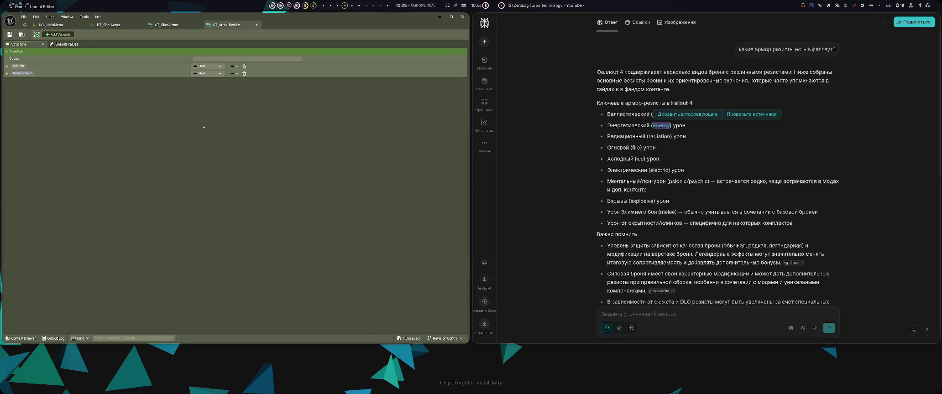
{"action": "key", "text": "ctrl+Tab"}
{"action": "type", "text": "energy"}
{"action": "key", "text": "Return"}
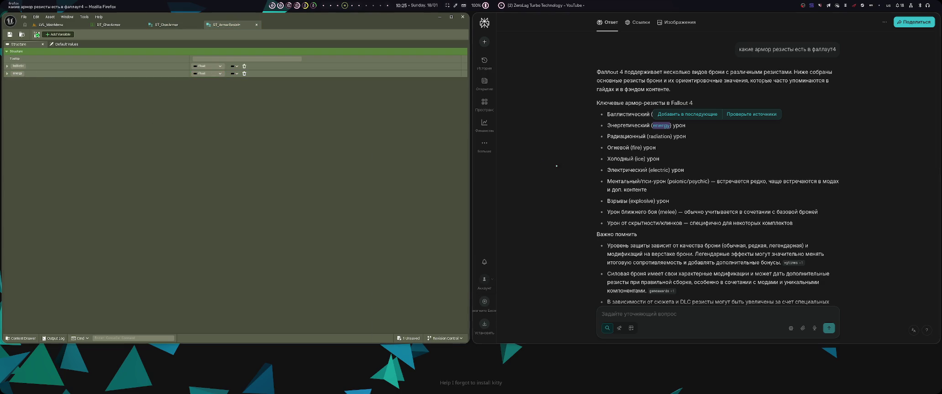
- Add Float variables named radiation and fire, copying the names from the chat answer
{"action": "double_click", "coordinate": [659, 136]}
{"action": "key", "text": "ctrl+c"}
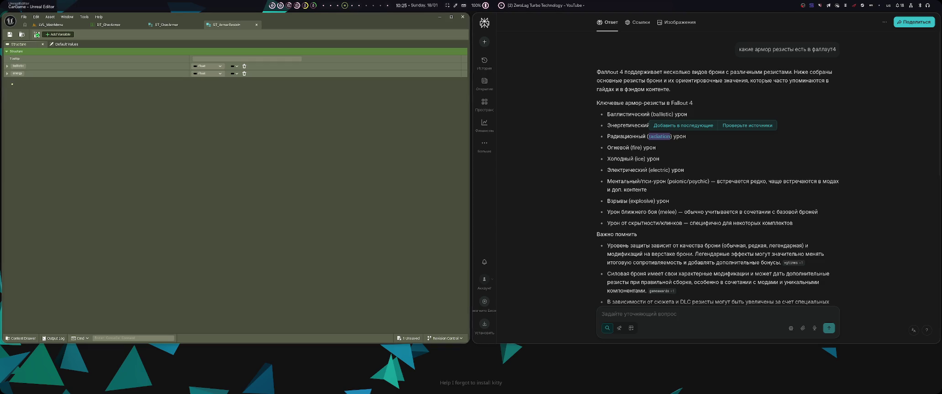
{"action": "left_click", "coordinate": [57, 34]}
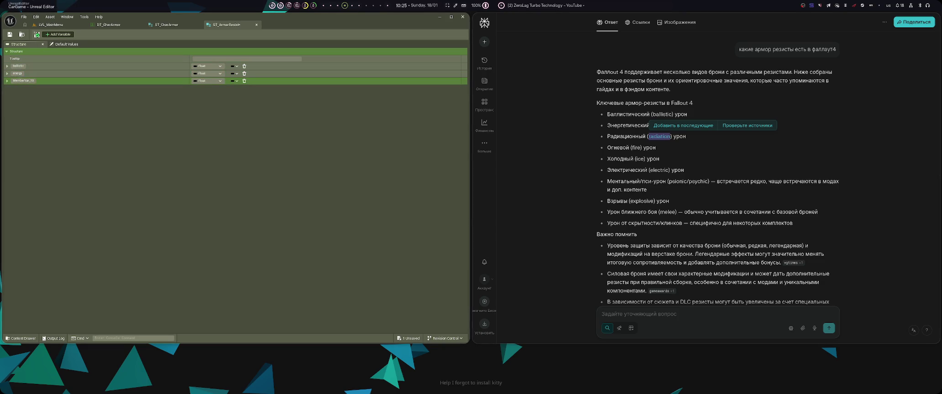
{"action": "key", "text": "ctrl+v"}
{"action": "key", "text": "Return"}
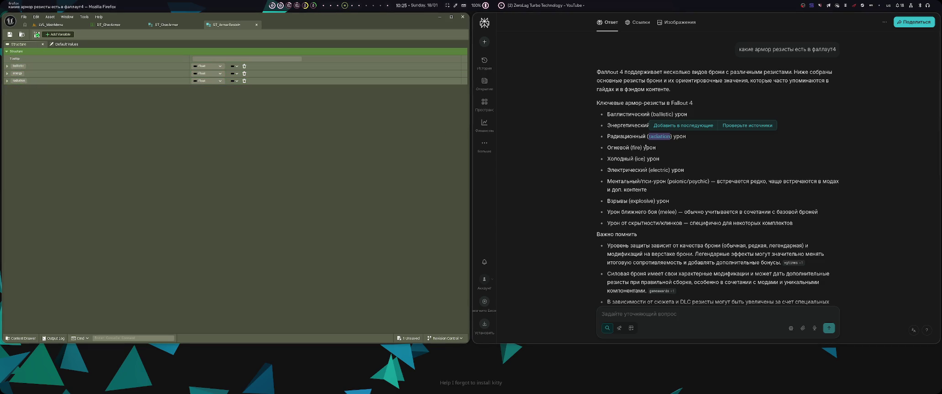
{"action": "double_click", "coordinate": [636, 147]}
{"action": "key", "text": "ctrl+c"}
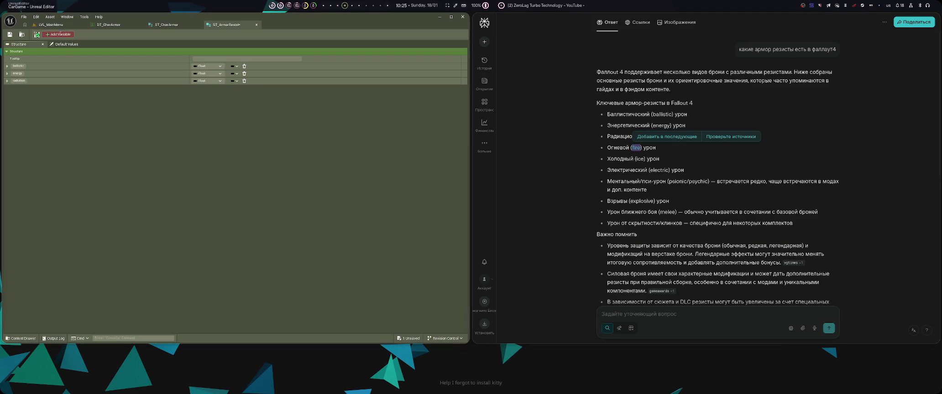
{"action": "left_click", "coordinate": [58, 34]}
{"action": "key", "text": "ctrl+v"}
{"action": "key", "text": "Return"}
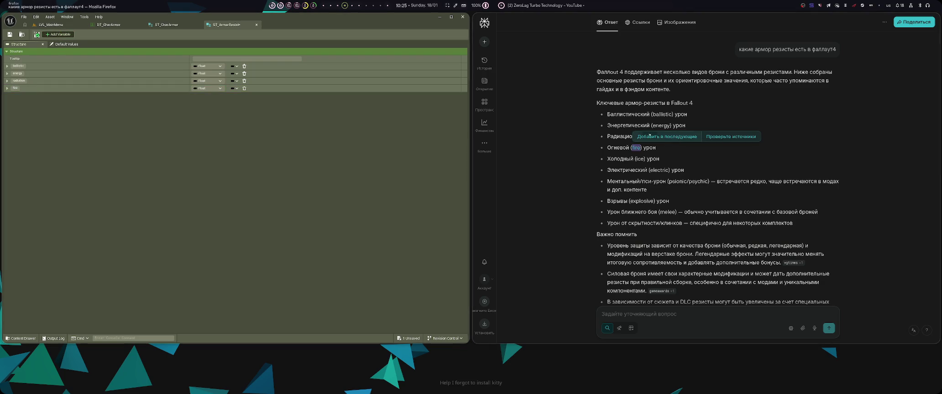
- Add ice and electric Float variables, saving the structure after ice
{"action": "double_click", "coordinate": [640, 158]}
{"action": "key", "text": "ctrl+c"}
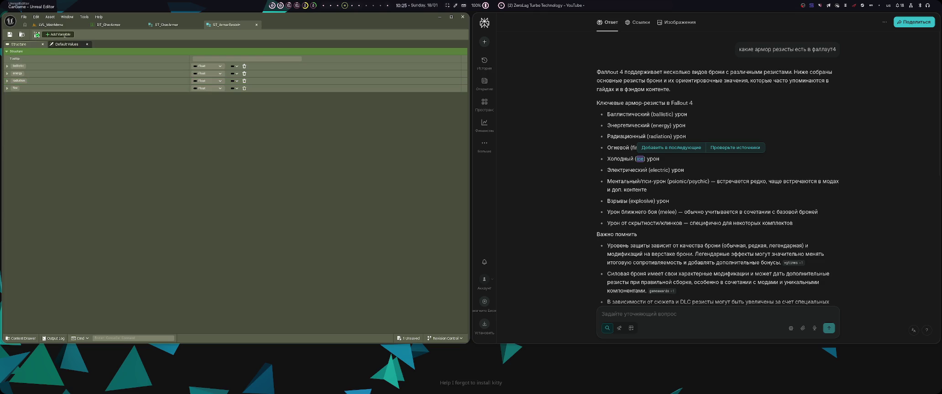
{"action": "left_click", "coordinate": [58, 35]}
{"action": "key", "text": "ctrl+v"}
{"action": "key", "text": "Return"}
{"action": "key", "text": "ctrl+s"}
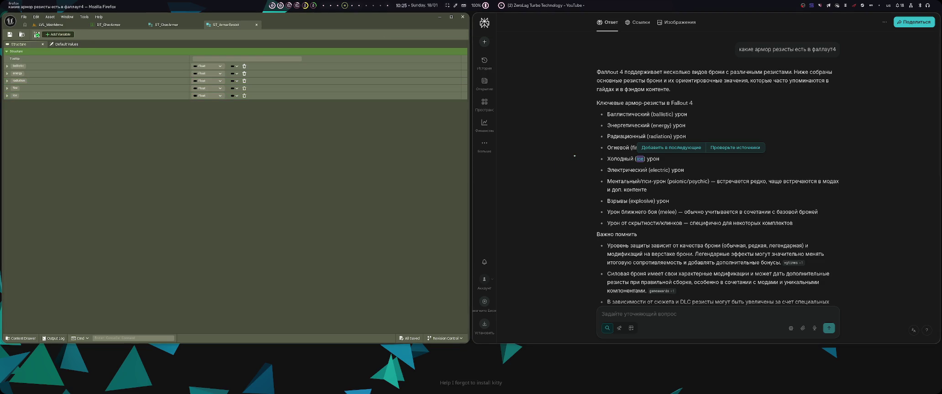
{"action": "double_click", "coordinate": [662, 171]}
{"action": "key", "text": "ctrl+c"}
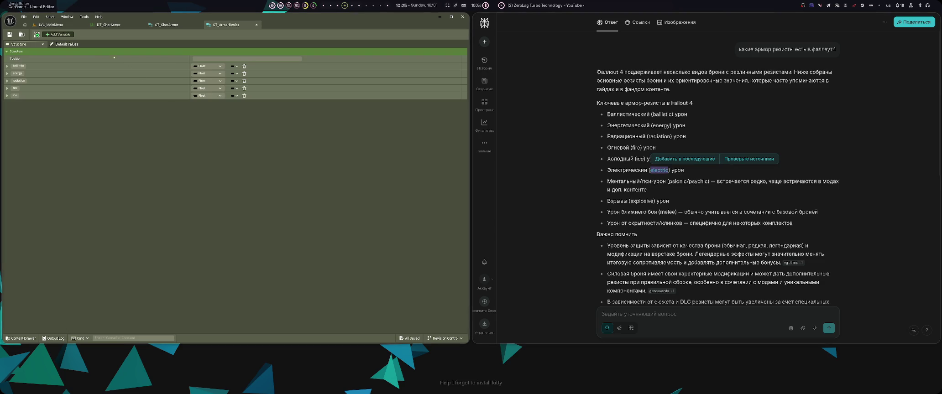
{"action": "left_click", "coordinate": [70, 34]}
{"action": "key", "text": "ctrl+v"}
{"action": "key", "text": "Return"}
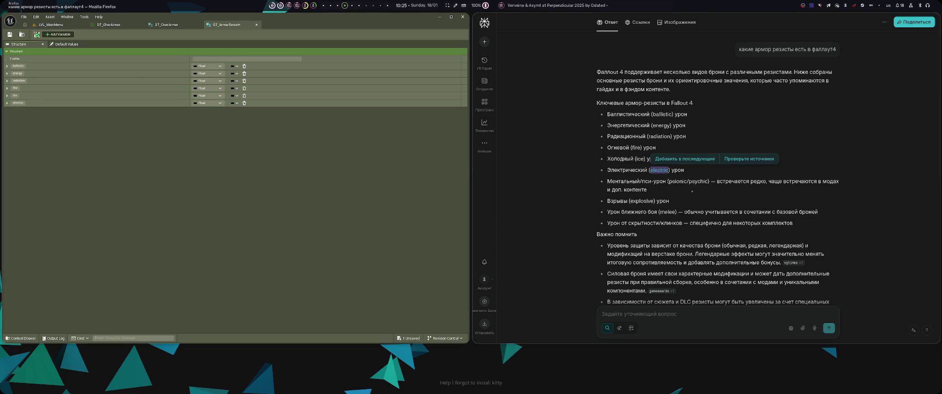
- Add a Float member named psychic, then rename it to psionic
{"action": "double_click", "coordinate": [697, 182]}
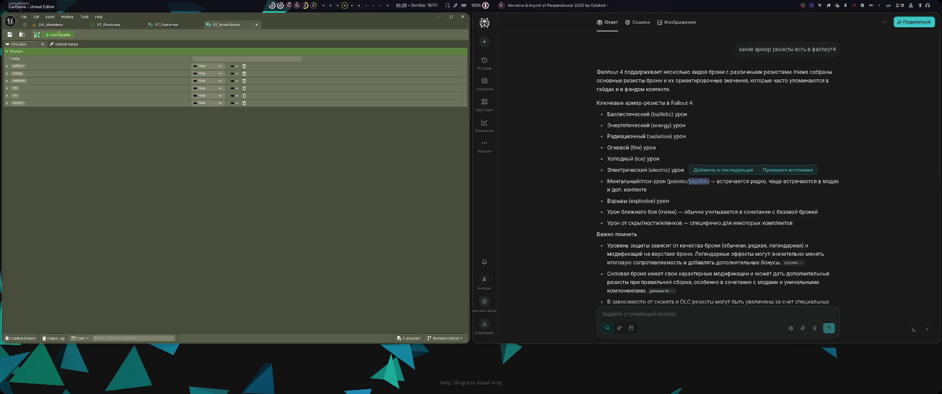
{"action": "left_click", "coordinate": [58, 34]}
{"action": "type", "text": "psy"}
{"action": "key", "text": "Return"}
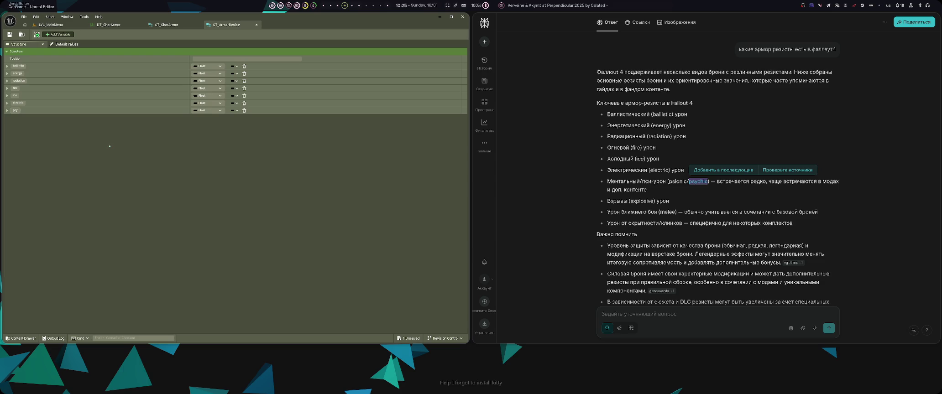
{"action": "double_click", "coordinate": [678, 181]}
{"action": "type", "text": "onic"}
{"action": "key", "text": "Return"}
- Add explosive and melee Float members and save ST_ArmorResist
{"action": "left_click", "coordinate": [58, 34]}
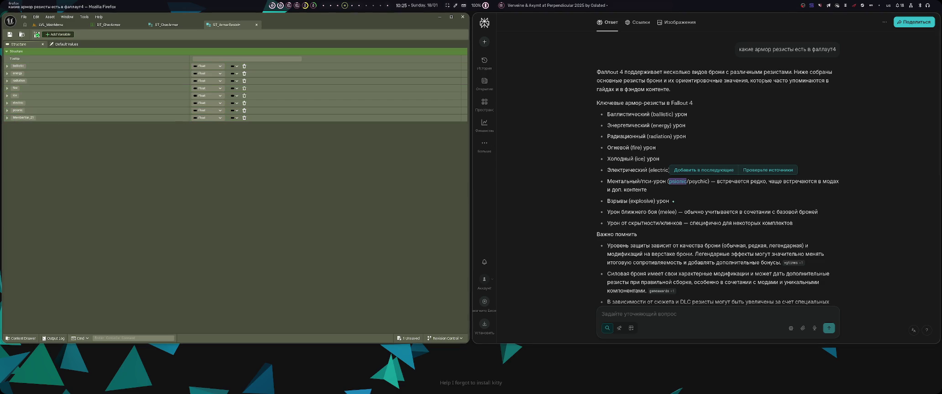
{"action": "double_click", "coordinate": [642, 200]}
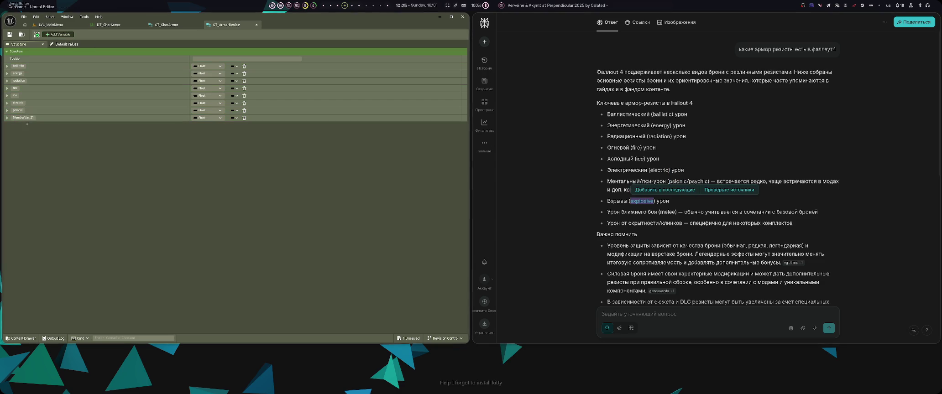
{"action": "type", "text": "explosive"}
{"action": "key", "text": "Return"}
{"action": "left_click", "coordinate": [58, 35]}
{"action": "double_click", "coordinate": [667, 212]}
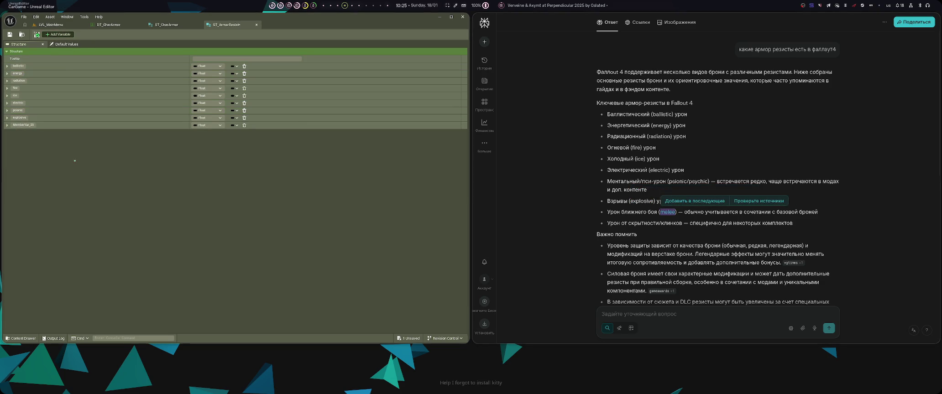
{"action": "type", "text": "melee"}
{"action": "key", "text": "Return"}
{"action": "key", "text": "ctrl+s"}
{"action": "scroll", "coordinate": [717, 171], "scroll_direction": "down", "scroll_amount": 3}
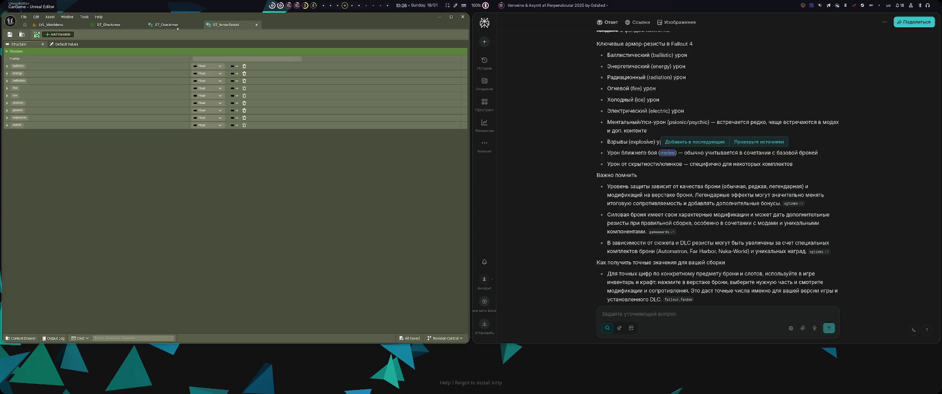
- Show the ST_CharArmor structure and widen the editor window beside the browser
{"action": "left_click", "coordinate": [166, 24]}
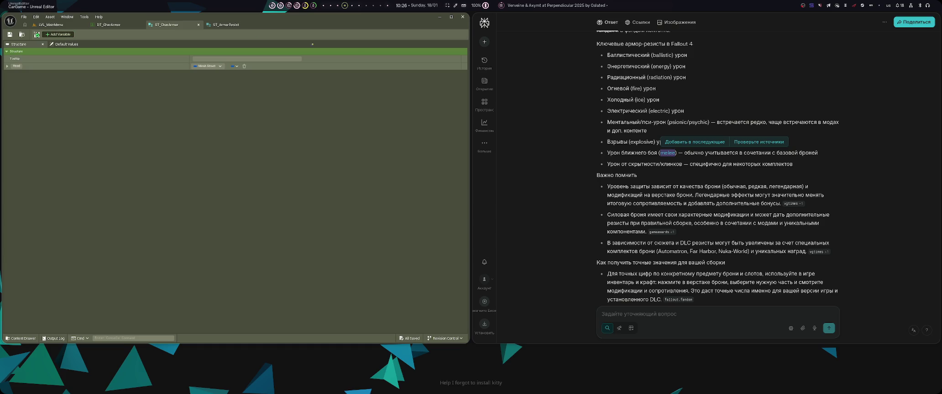
{"action": "key", "text": "super+ctrl+Right"}
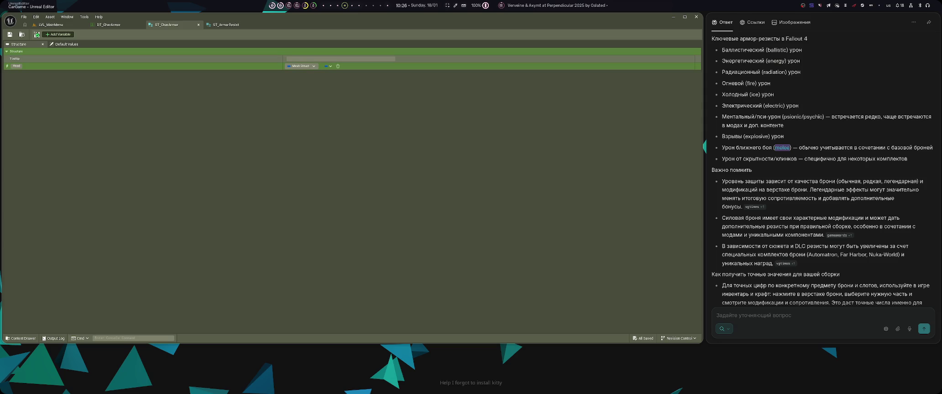
{"action": "key", "text": "ctrl+space"}
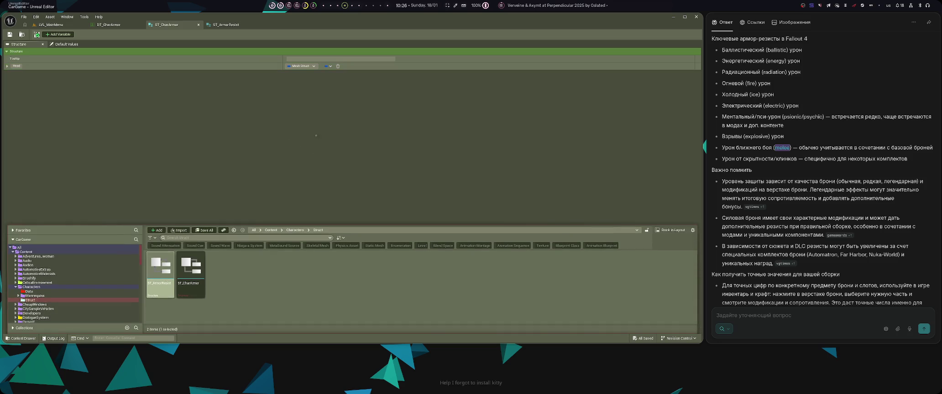
- Duplicate ST_CharArmor as ST_ArmorStruct, save it, and open it for editing
{"action": "left_click", "coordinate": [199, 296]}
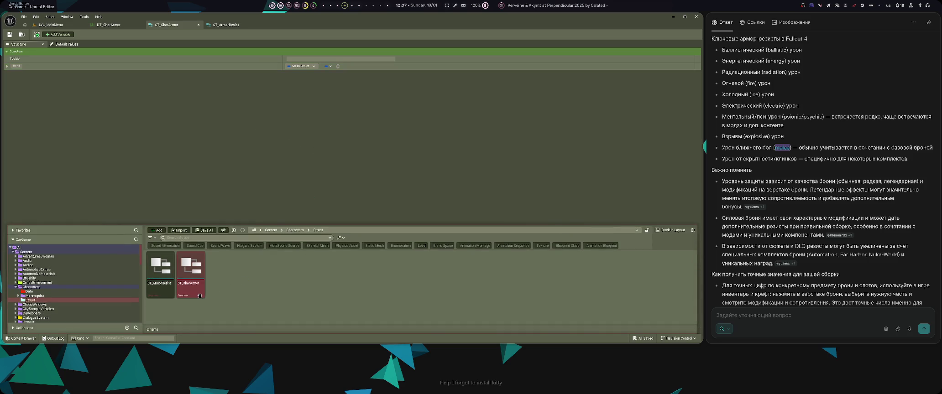
{"action": "left_click", "coordinate": [200, 296]}
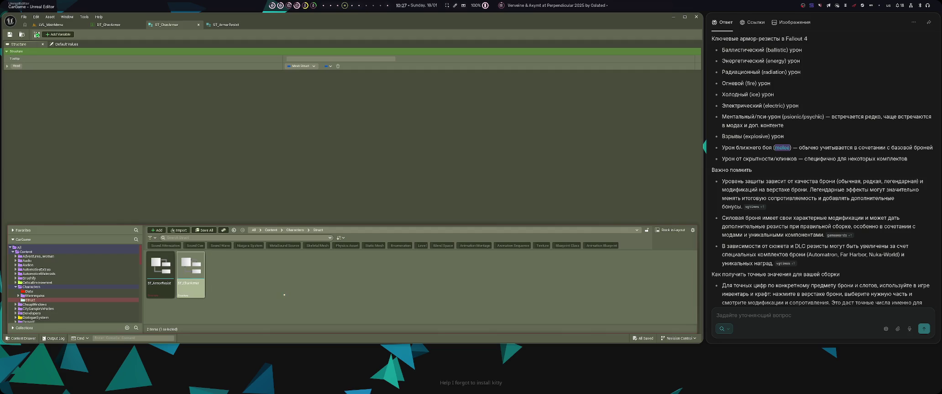
{"action": "key", "text": "ctrl+d"}
{"action": "type", "text": "ST_Armor"}
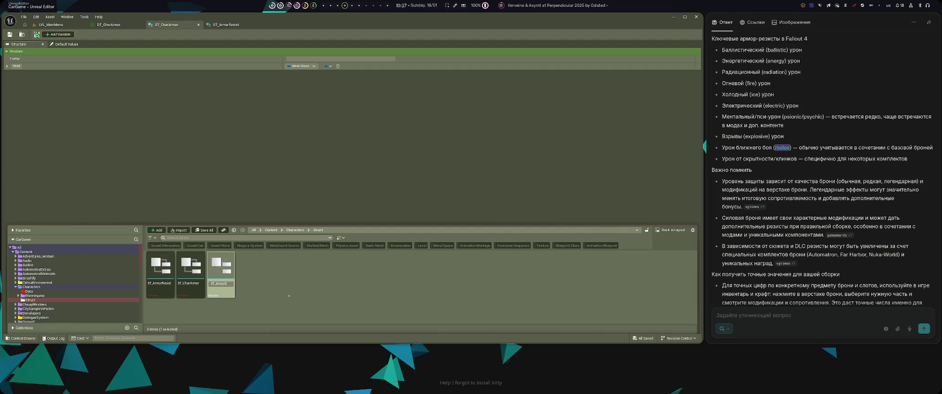
{"action": "key", "text": "Return"}
{"action": "key", "text": "ctrl+s"}
{"action": "key", "text": "F2"}
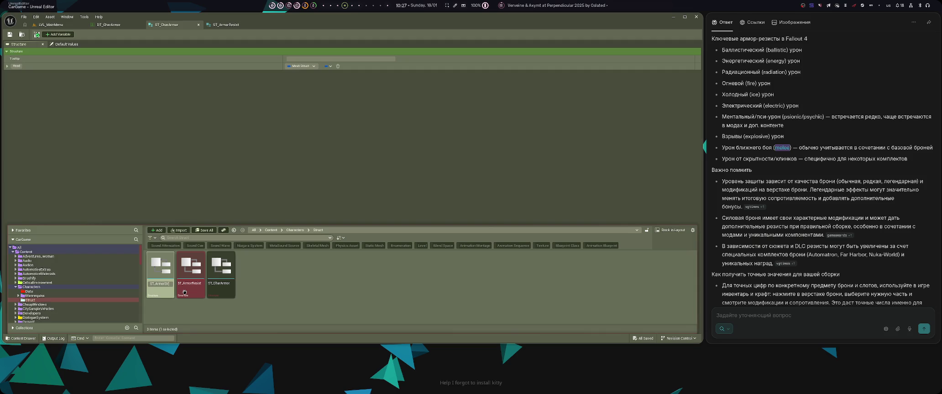
{"action": "key", "text": "Return"}
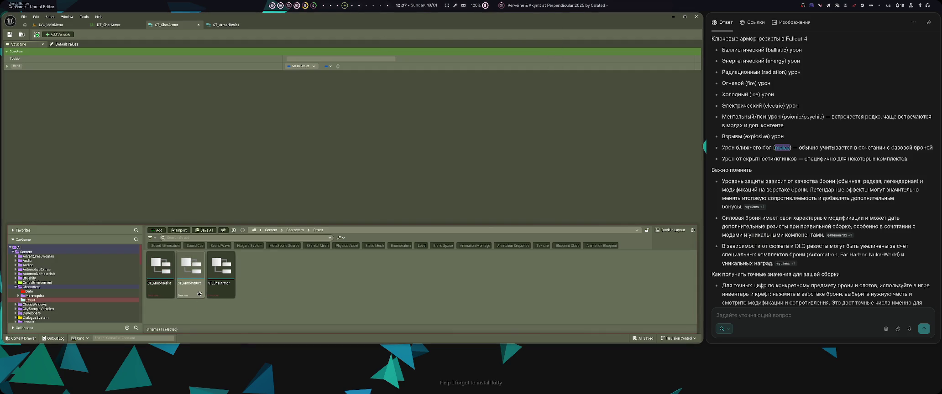
{"action": "double_click", "coordinate": [199, 293]}
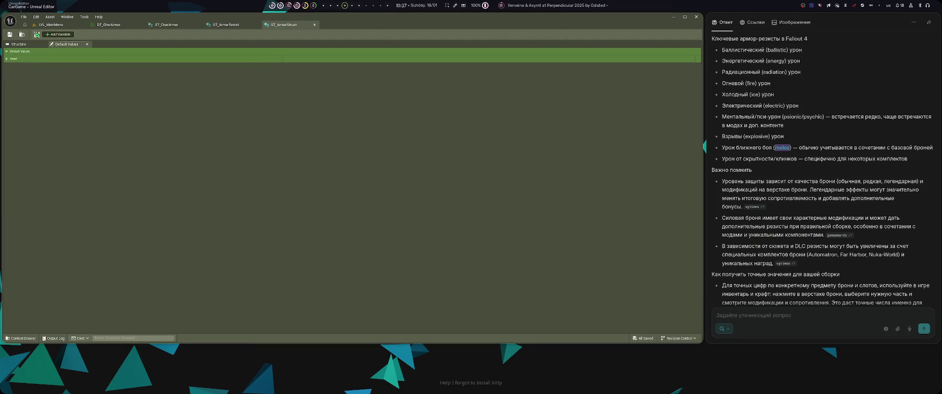
- Rename ST_ArmorStruct's Head member to 123 and save
{"action": "left_click", "coordinate": [19, 43]}
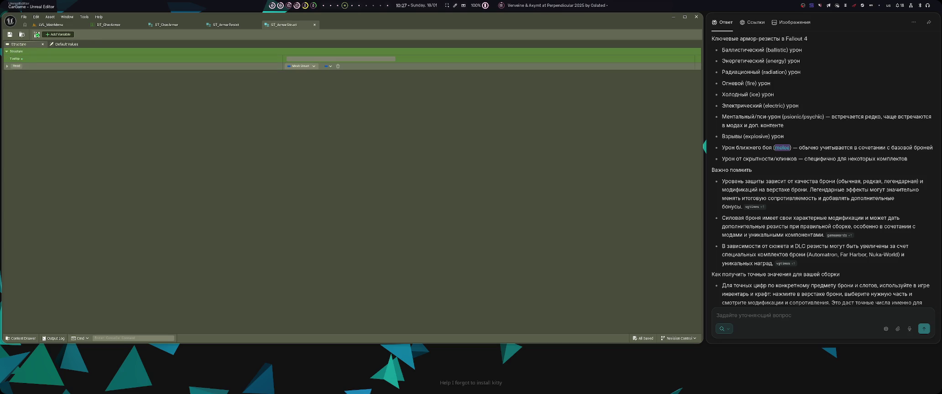
{"action": "type", "text": "123"}
{"action": "key", "text": "Return"}
{"action": "key", "text": "ctrl+s"}
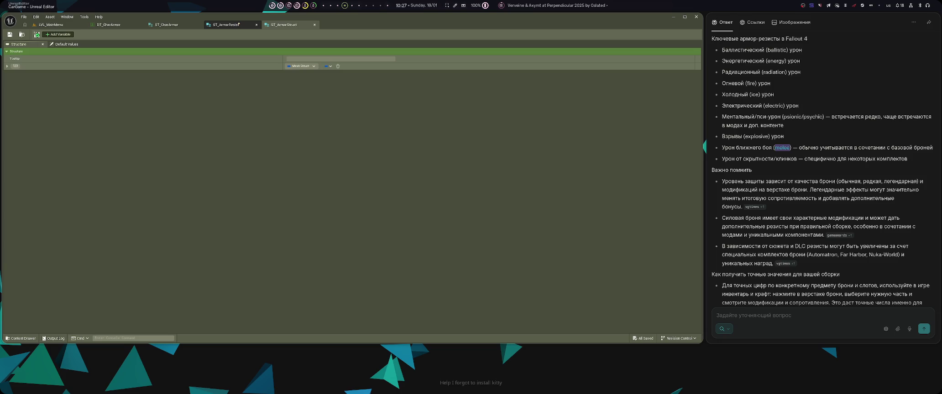
- Close the ST_ArmorResist tab and add a new member to ST_ArmorStruct
{"action": "middle_click", "coordinate": [235, 24]}
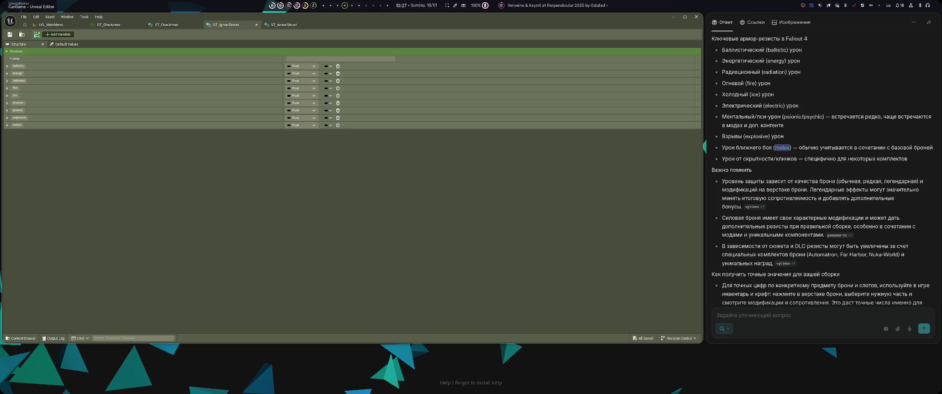
{"action": "left_click", "coordinate": [235, 23]}
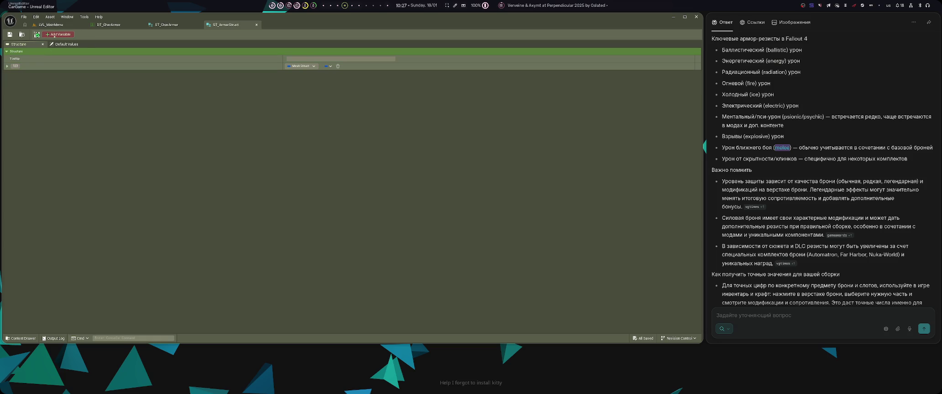
{"action": "left_click", "coordinate": [54, 35]}
- Name the new member Resists, give it the ST_ArmorResist type, and save
{"action": "type", "text": "Resists"}
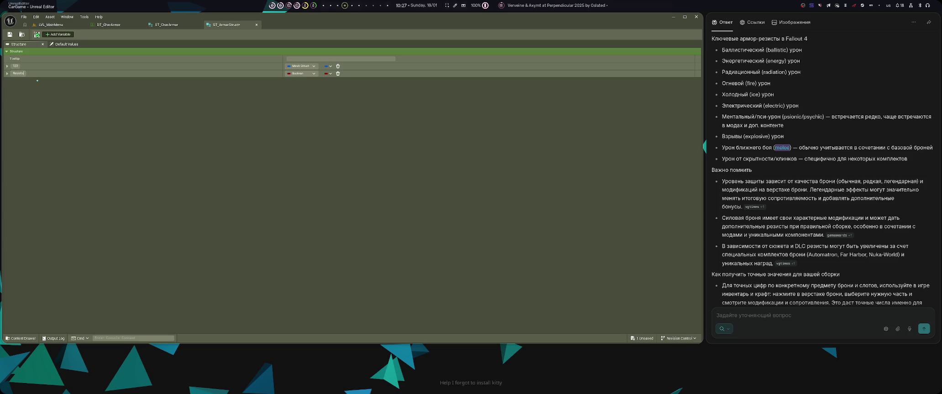
{"action": "left_click", "coordinate": [300, 73]}
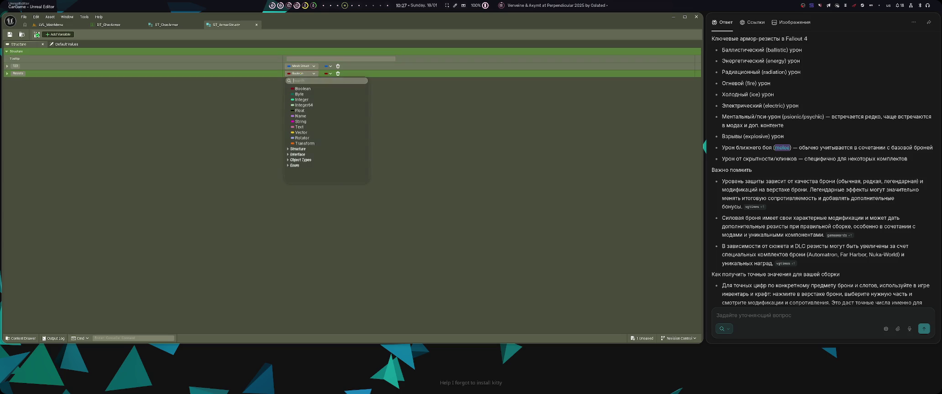
{"action": "type", "text": "res"}
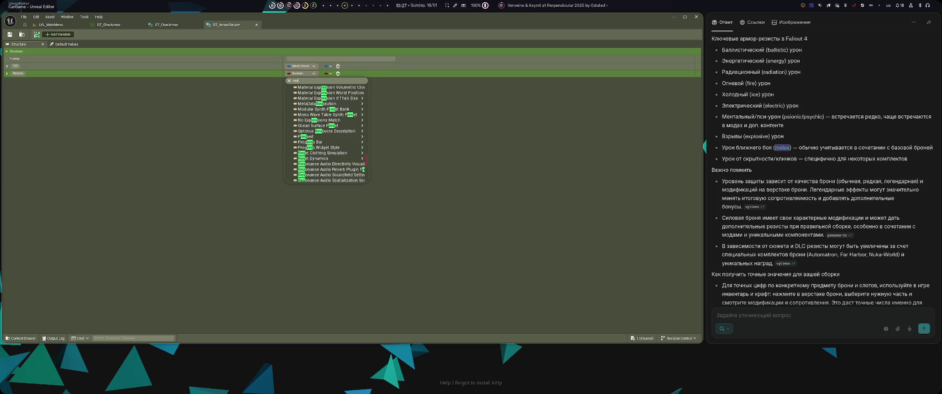
{"action": "type", "text": "is"}
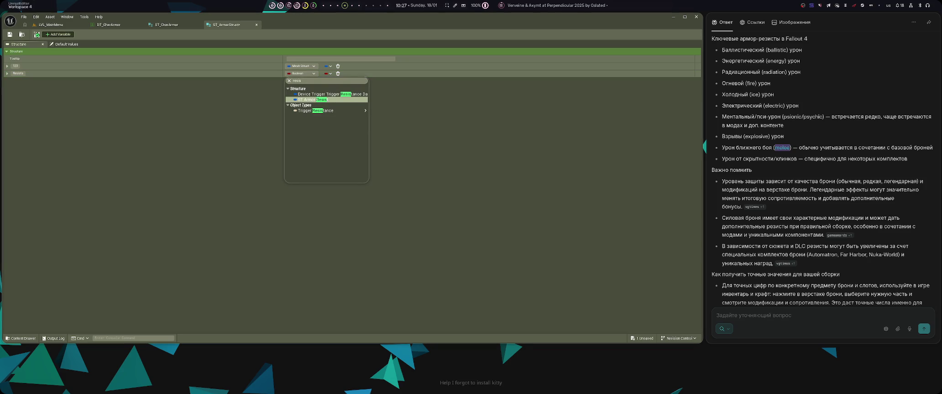
{"action": "key", "text": "Return"}
{"action": "key", "text": "ctrl+s"}
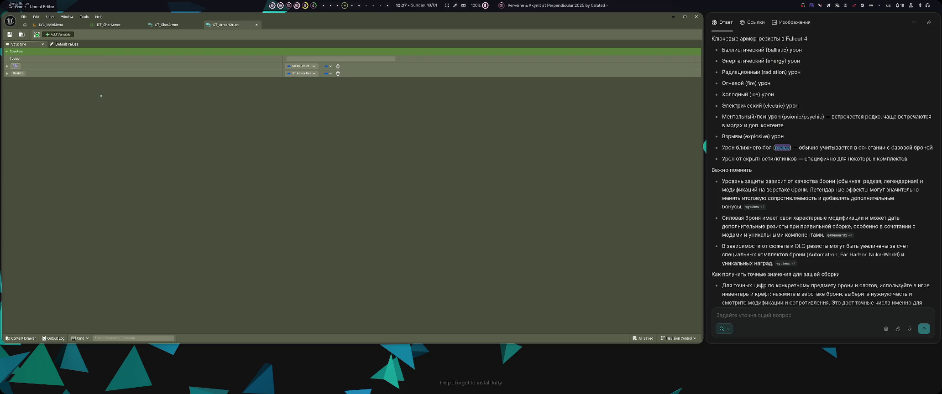
- Rename the 123 member to Armor and save ST_ArmorStruct
{"action": "type", "text": "Armor"}
{"action": "key", "text": "Return"}
{"action": "key", "text": "ctrl+s"}
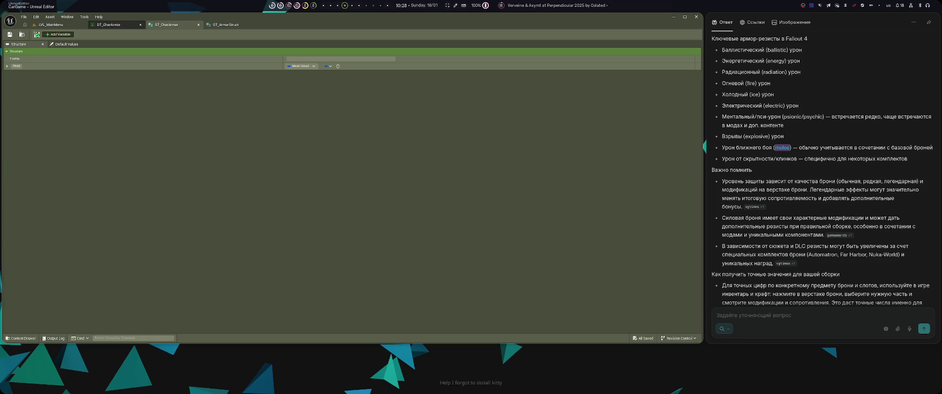
- Change ST_CharArmor's Head member type to ST_ArmorStruct
{"action": "left_click", "coordinate": [314, 65]}
{"action": "type", "text": "armo"}
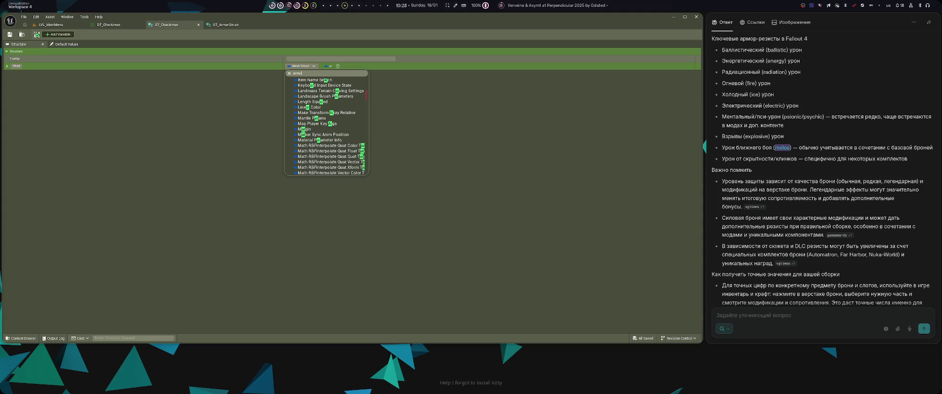
{"action": "type", "text": "r"}
{"action": "key", "text": "Up"}
{"action": "key", "text": "Up"}
{"action": "key", "text": "Up"}
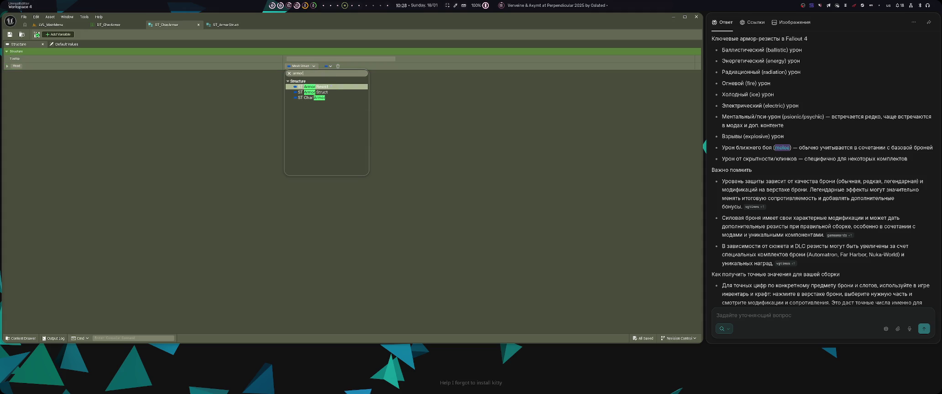
{"action": "key", "text": "Return"}
- Open the DT_CharArmor data table and expand the Light row's Head entry
{"action": "left_click", "coordinate": [227, 25]}
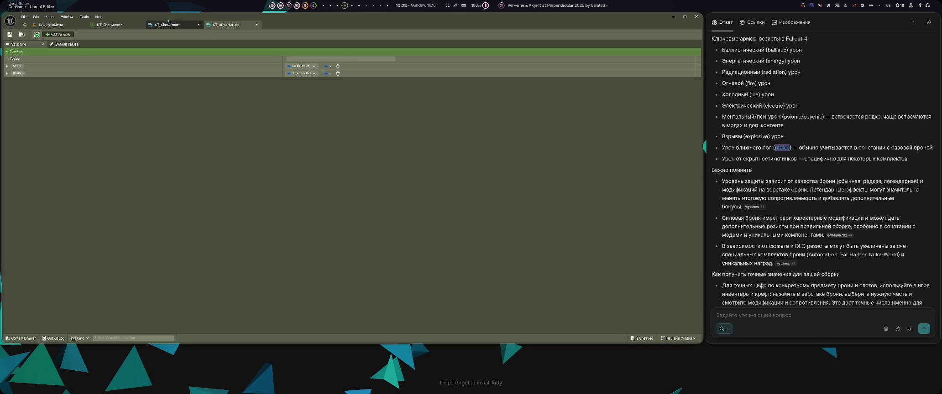
{"action": "left_click", "coordinate": [168, 22]}
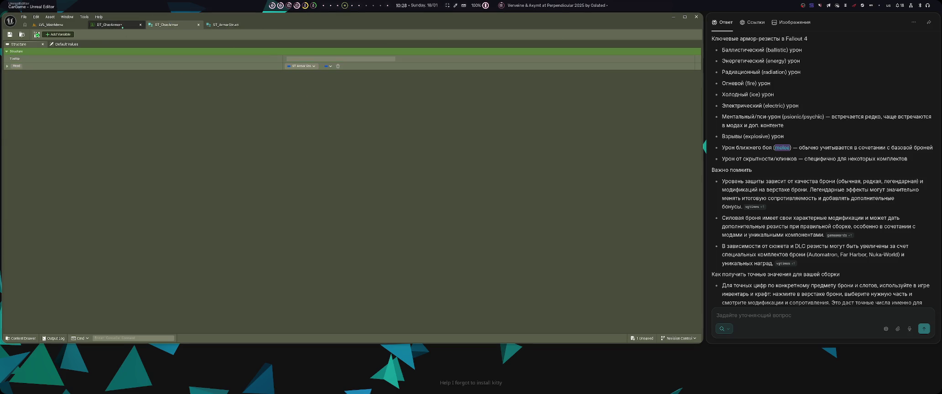
{"action": "left_click", "coordinate": [123, 29]}
{"action": "left_click", "coordinate": [356, 59]}
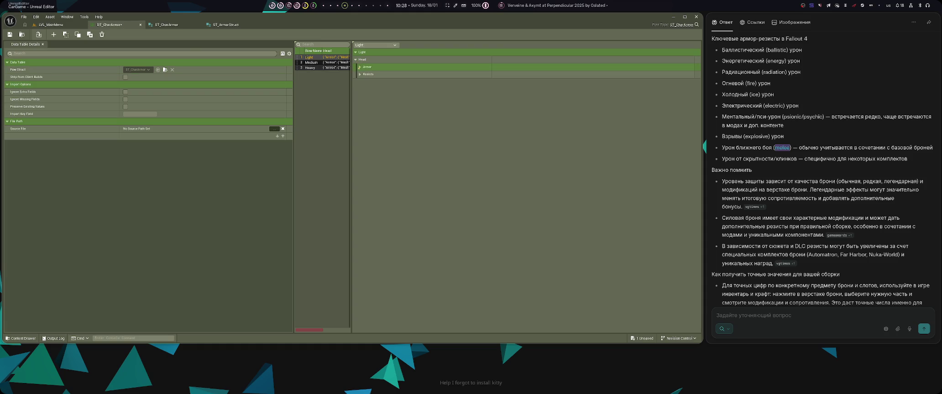
- Expand Head's Armor and Resists fields in DT_CharArmor and save the table
{"action": "left_click", "coordinate": [359, 66]}
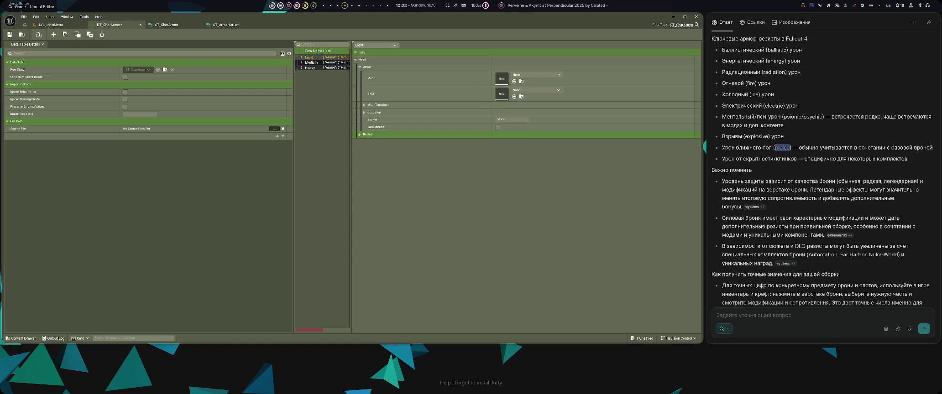
{"action": "left_click", "coordinate": [360, 135]}
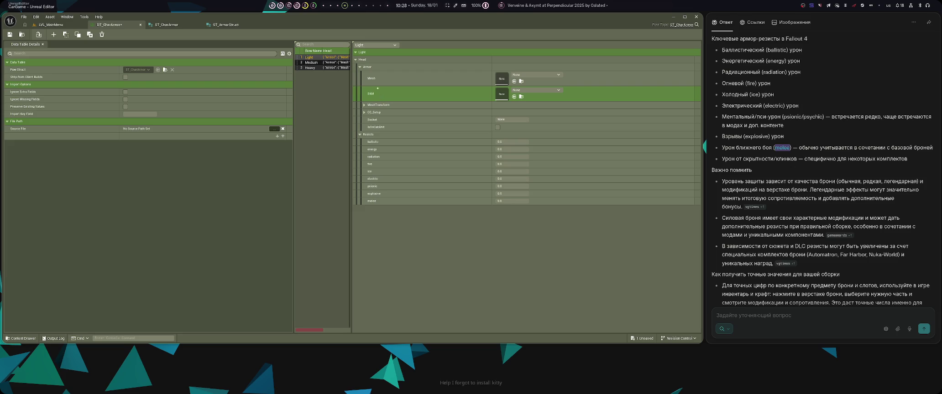
{"action": "key", "text": "ctrl+s"}
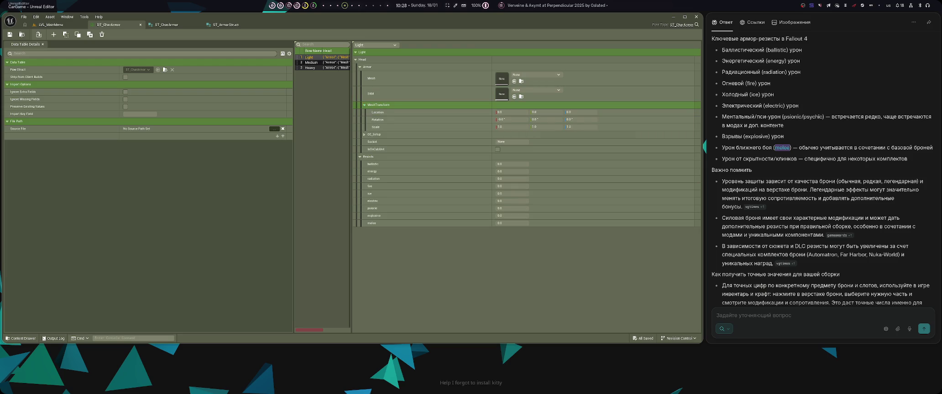
- Expand and collapse CC_Setup, then return to the ST_CharArmor structure
{"action": "left_click", "coordinate": [365, 113]}
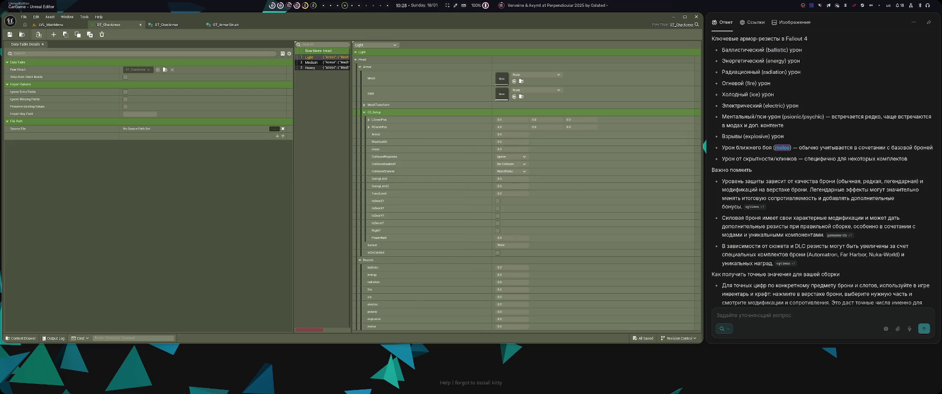
{"action": "left_click", "coordinate": [365, 113]}
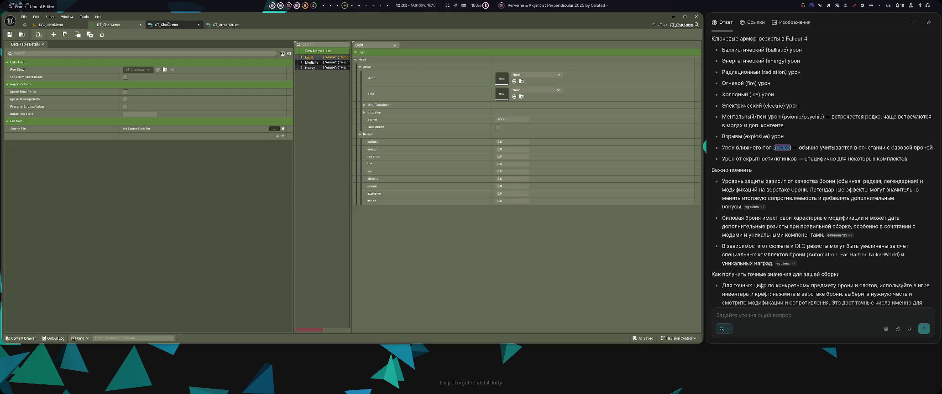
{"action": "left_click", "coordinate": [169, 23]}
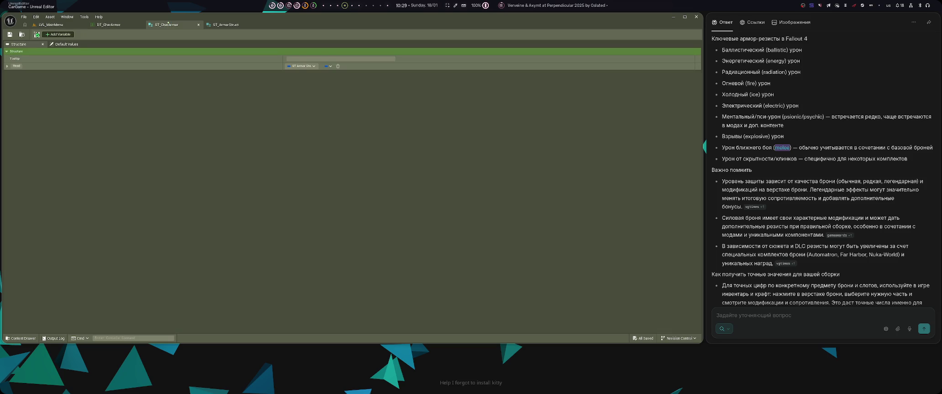
- Compare ST_ArmorStruct's members against the DT_CharArmor data table
{"action": "left_click", "coordinate": [225, 24]}
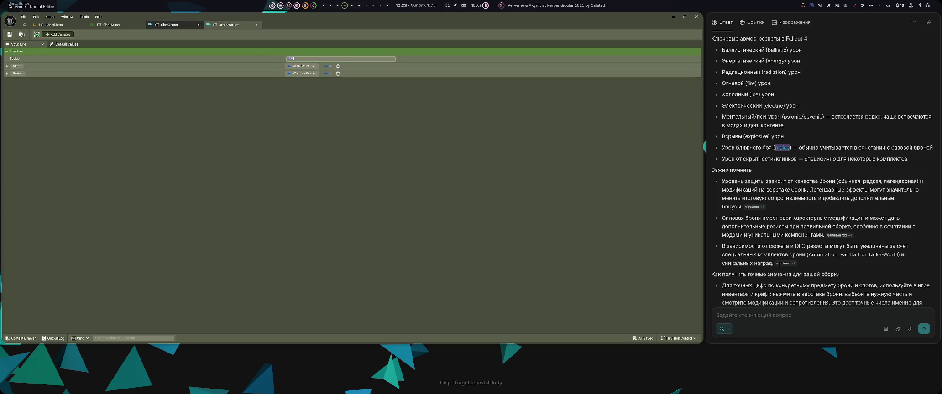
{"action": "left_click", "coordinate": [108, 24]}
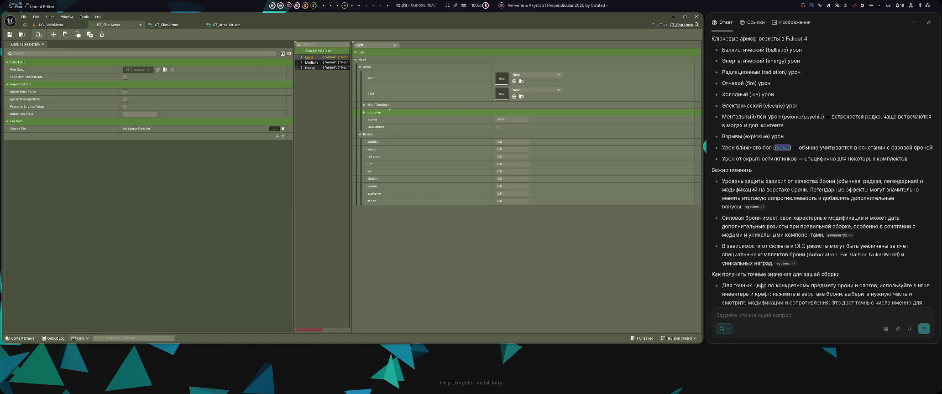
{"action": "left_click", "coordinate": [230, 25]}
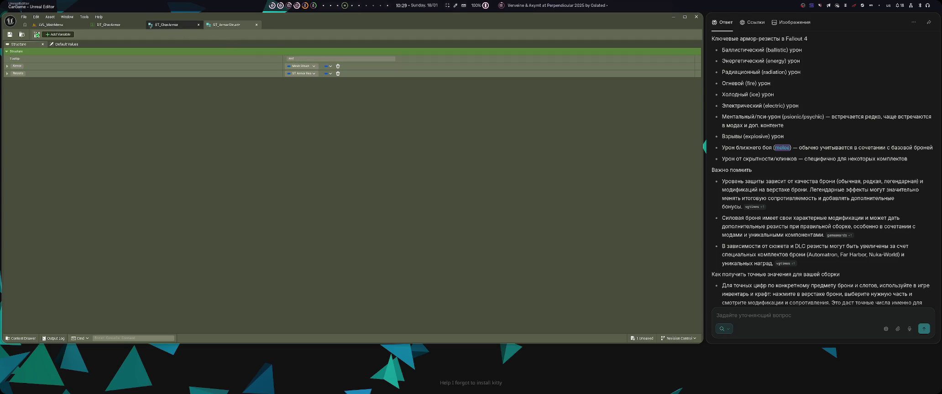
{"action": "left_click", "coordinate": [109, 25]}
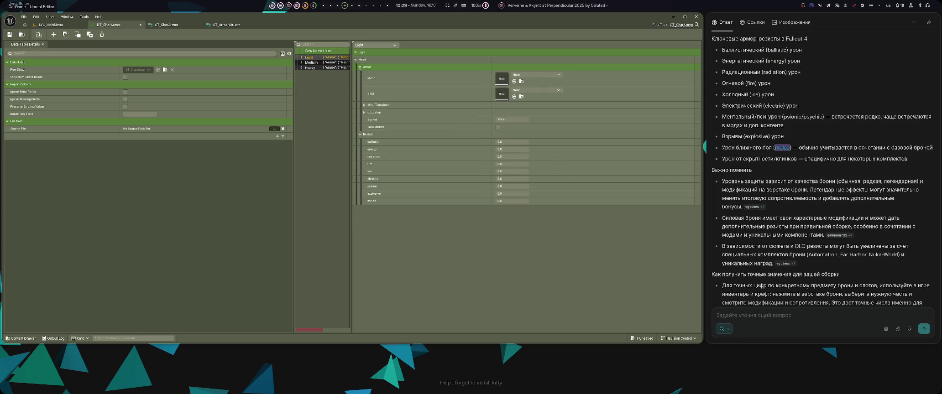
- Expand and collapse CC_Setup, then save all unsaved assets
{"action": "left_click", "coordinate": [364, 112]}
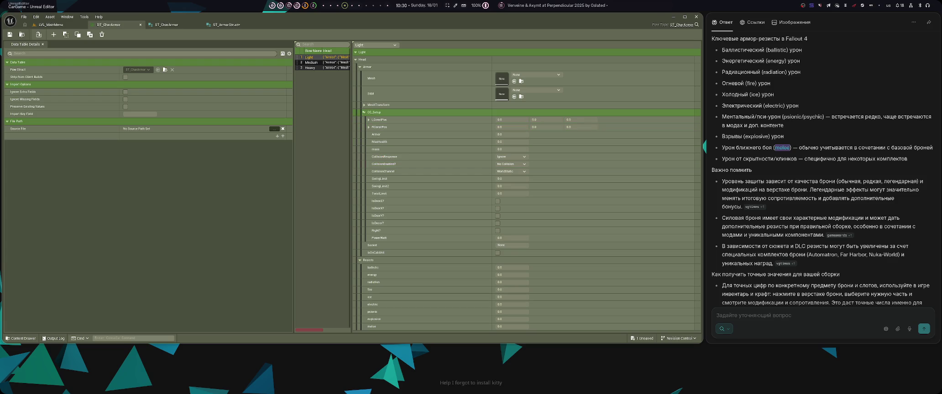
{"action": "left_click", "coordinate": [363, 112]}
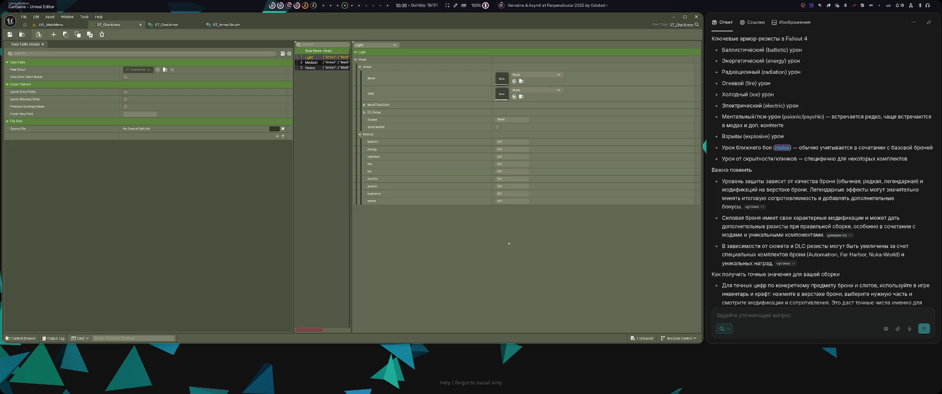
{"action": "key", "text": "ctrl+shift+s"}
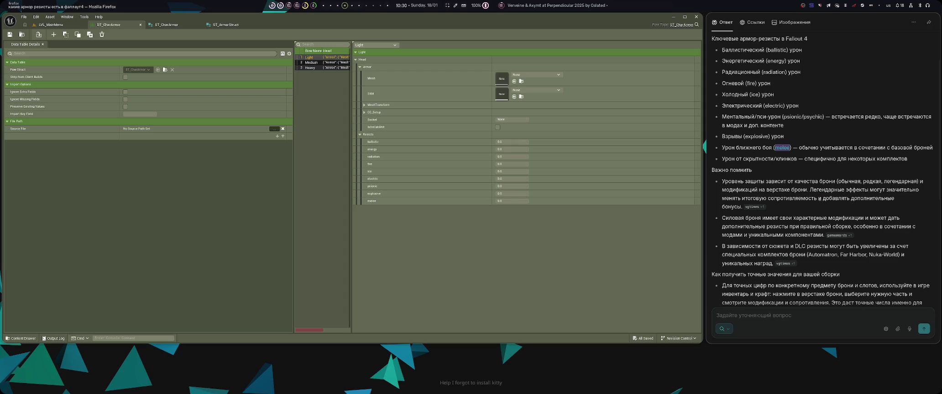
- Read the gemini-3-pro answer on armor struct resistances, then return to ST_ArmorStruct
{"action": "scroll", "coordinate": [866, 208], "scroll_direction": "down", "scroll_amount": 5}
{"action": "key", "text": "ctrl+Tab"}
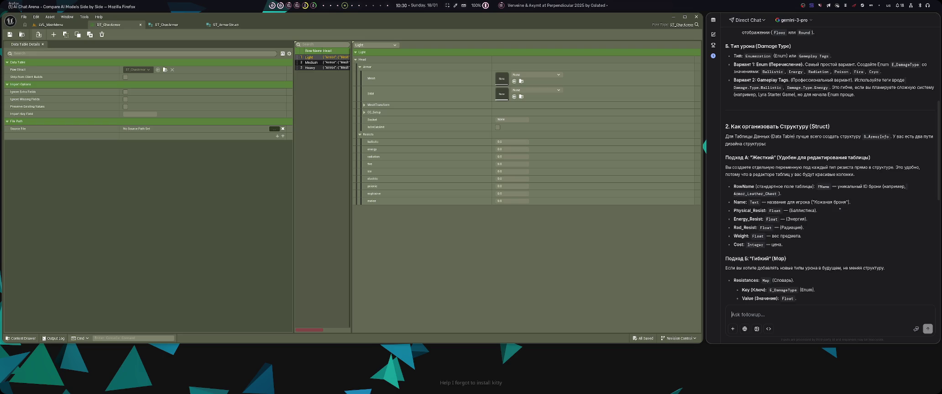
{"action": "scroll", "coordinate": [840, 208], "scroll_direction": "down", "scroll_amount": 2}
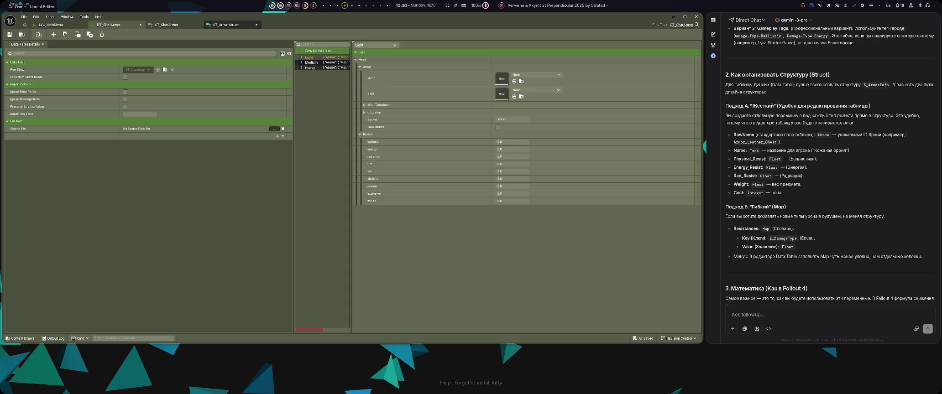
{"action": "left_click", "coordinate": [226, 25]}
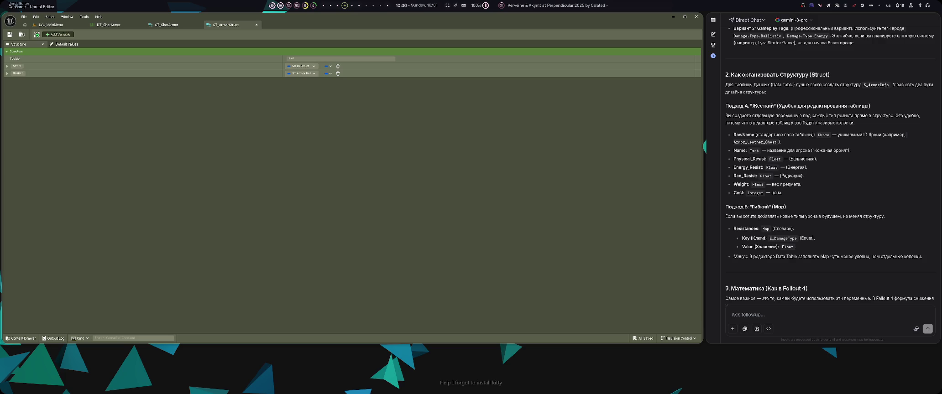
- Add a Shoulder armor-struct member to ST_CharArmor and confirm DT_CharArmor now lists it beside Head
{"action": "left_click", "coordinate": [166, 25]}
{"action": "left_click", "coordinate": [226, 25]}
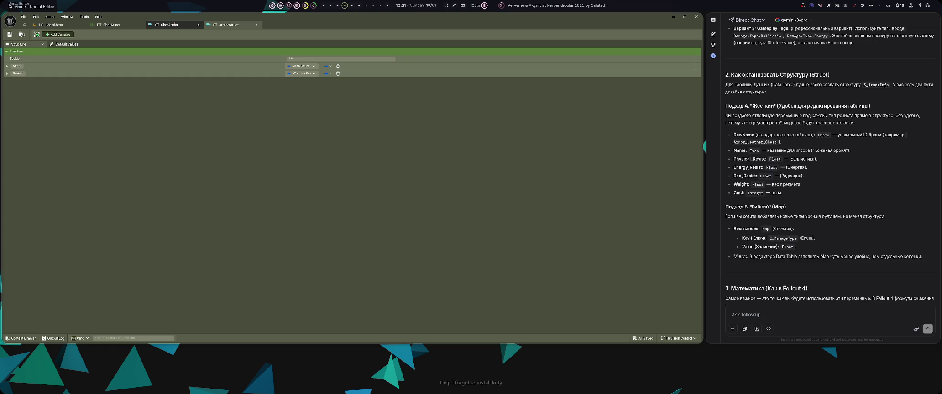
{"action": "left_click", "coordinate": [174, 24]}
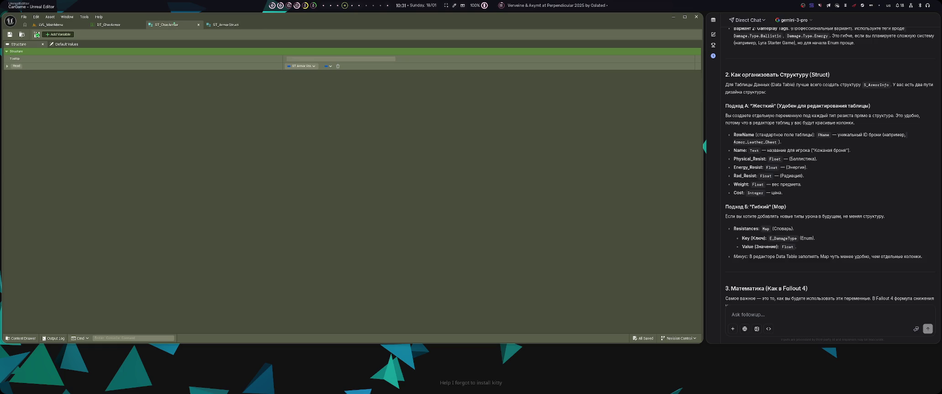
{"action": "left_click", "coordinate": [58, 35]}
{"action": "type", "text": "Sh"}
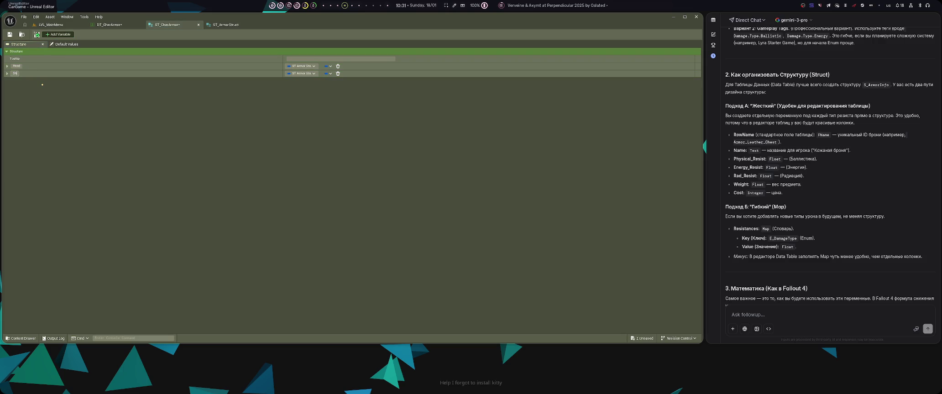
{"action": "type", "text": "oulder"}
{"action": "left_click", "coordinate": [119, 27]}
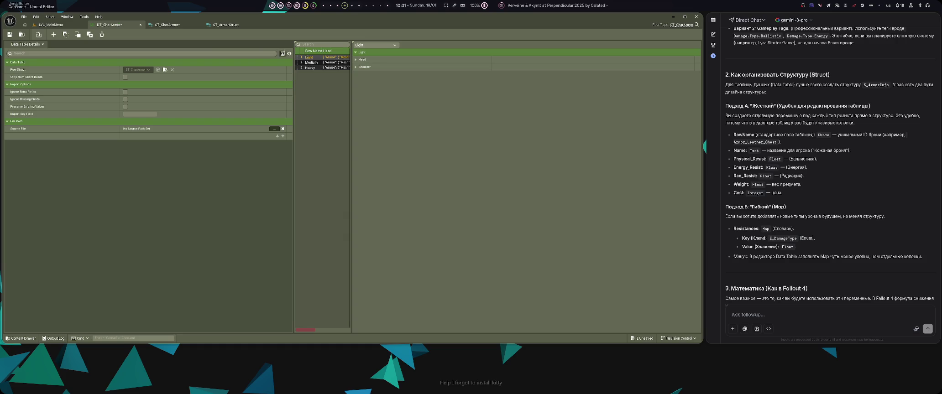
{"action": "left_click", "coordinate": [225, 26]}
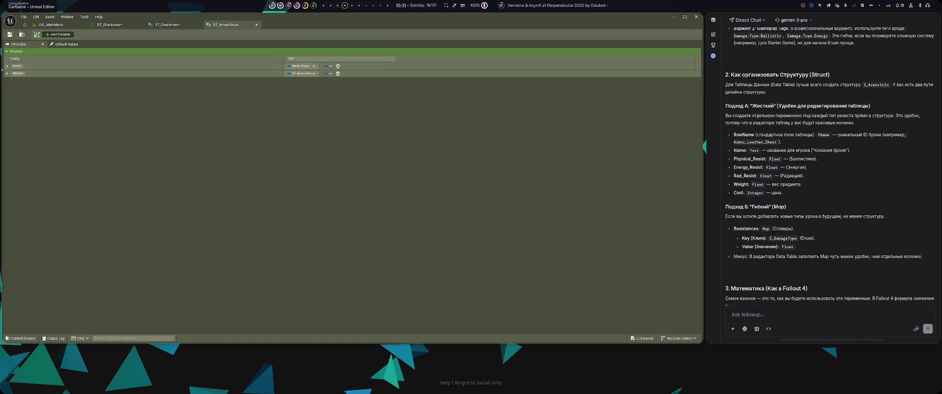
- Add a Float member named Cost to ST_ArmorStruct and save
{"action": "left_click", "coordinate": [7, 66]}
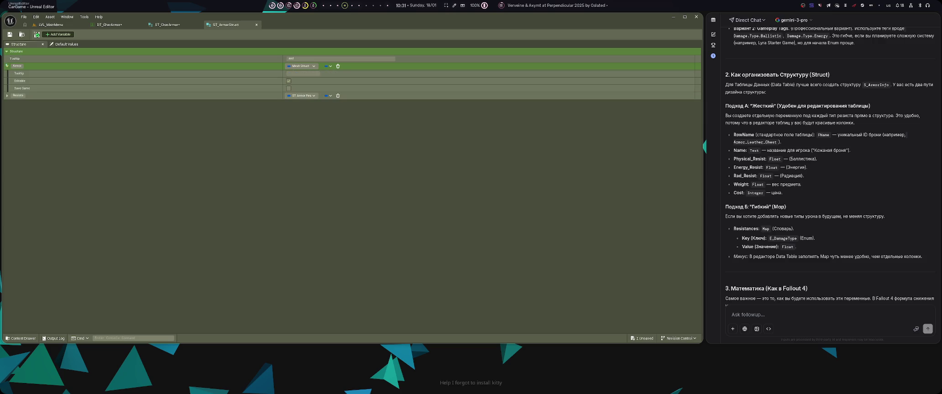
{"action": "left_click", "coordinate": [7, 67]}
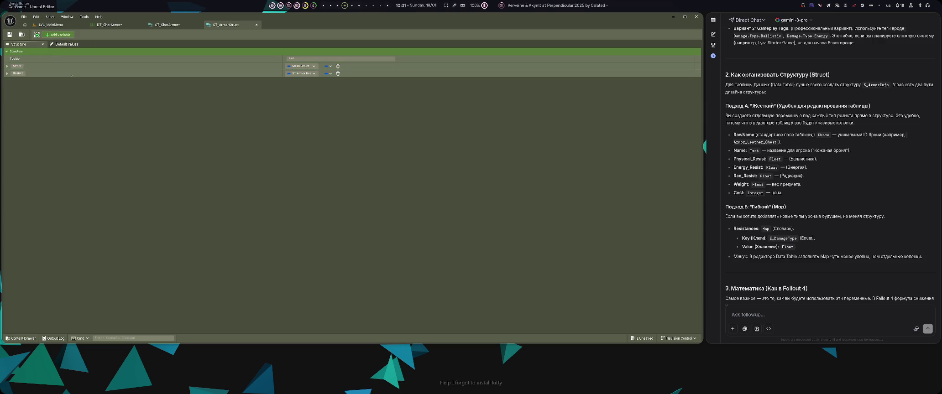
{"action": "left_click", "coordinate": [58, 35]}
{"action": "type", "text": "Cost"}
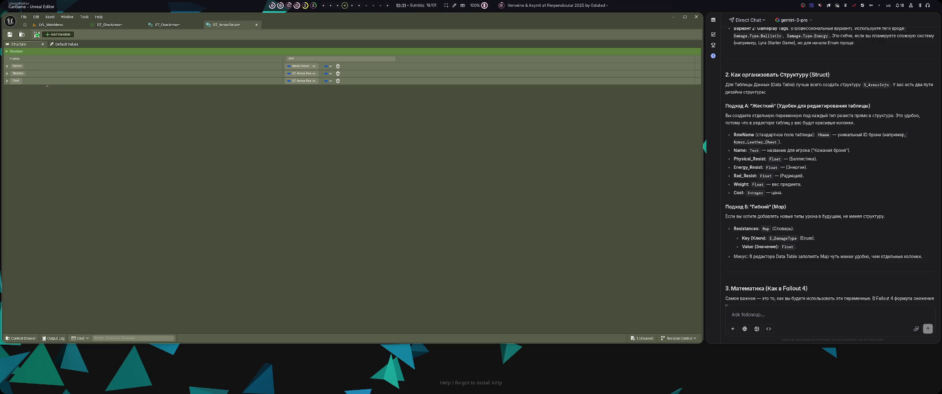
{"action": "left_click", "coordinate": [301, 80]}
{"action": "left_click", "coordinate": [309, 118]}
{"action": "key", "text": "ctrl+shift+s"}
- Add a member named Name, move it above Armor to the top, and save ST_ArmorStruct
{"action": "left_click", "coordinate": [58, 34]}
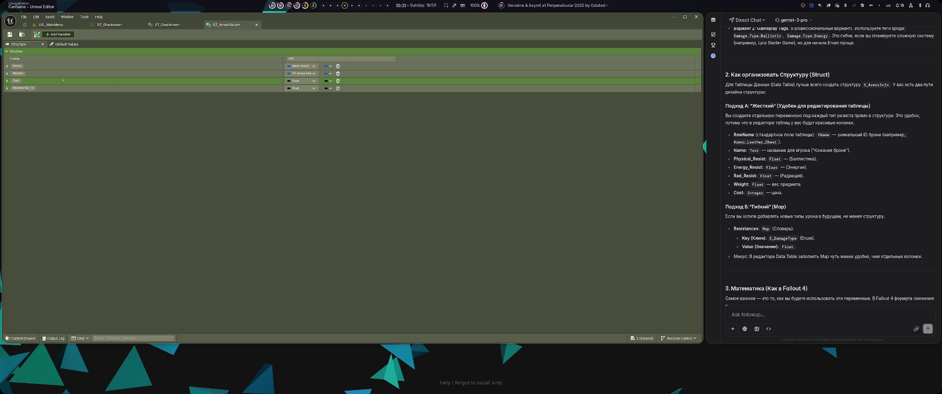
{"action": "left_click", "coordinate": [23, 87]}
{"action": "type", "text": "Nam"}
{"action": "left_click", "coordinate": [27, 88]}
{"action": "type", "text": "Name"}
{"action": "left_click", "coordinate": [301, 88]}
{"action": "left_click", "coordinate": [305, 131]}
{"action": "left_click_drag", "start_coordinate": [5, 89], "coordinate": [5, 65]}
{"action": "key", "text": "ctrl+s"}
- Expand DT_CharArmor's Head entry to reveal its Name, Armor, Resists and Cost fields
{"action": "left_click", "coordinate": [111, 25]}
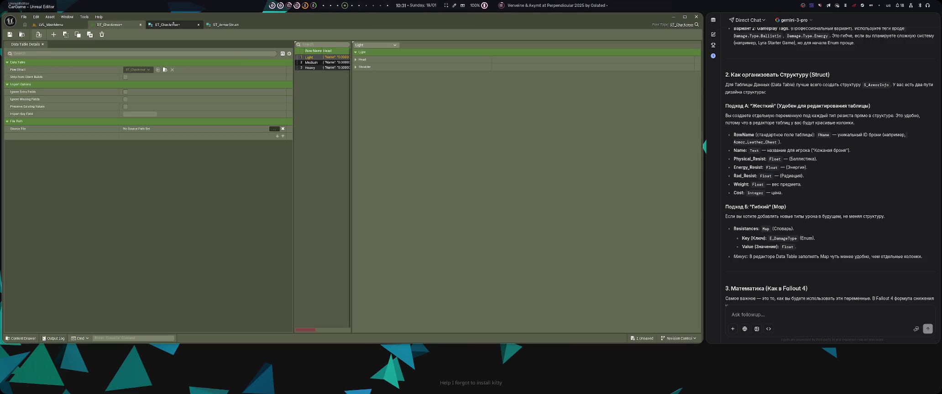
{"action": "left_click", "coordinate": [174, 24]}
{"action": "left_click", "coordinate": [128, 26]}
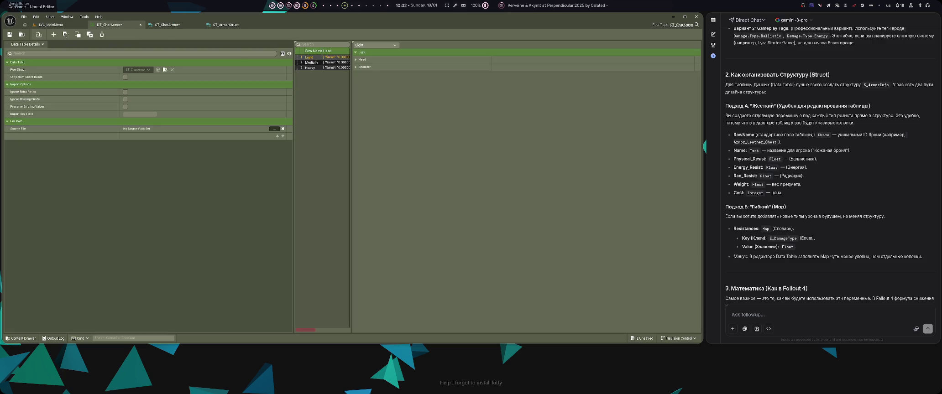
{"action": "left_click", "coordinate": [356, 59]}
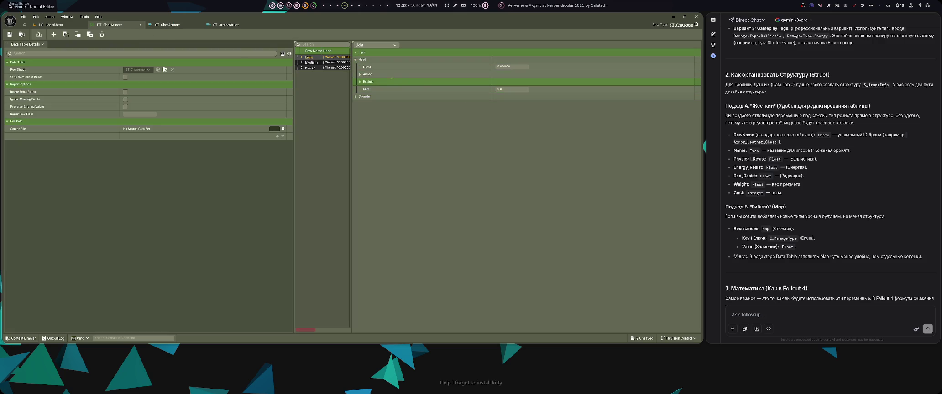
{"action": "left_click", "coordinate": [232, 25]}
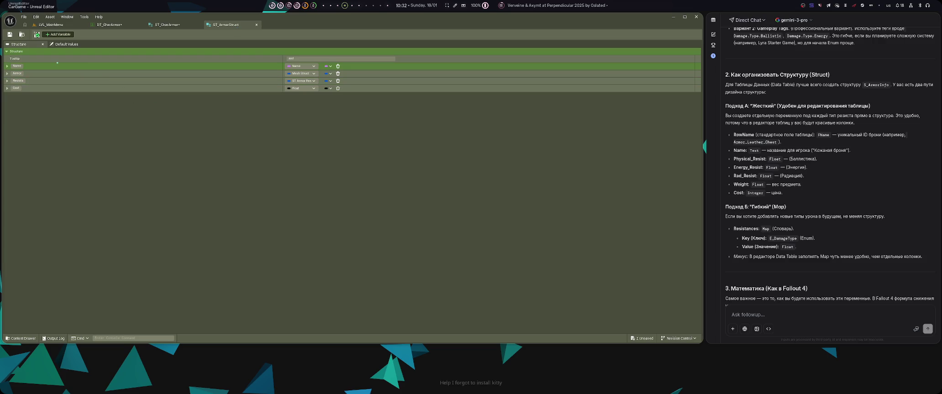
{"action": "left_click", "coordinate": [106, 25]}
- Name the Light row's Head entry WowHead and set its Cost to 400.0
{"action": "left_click", "coordinate": [502, 67]}
{"action": "type", "text": "Wow"}
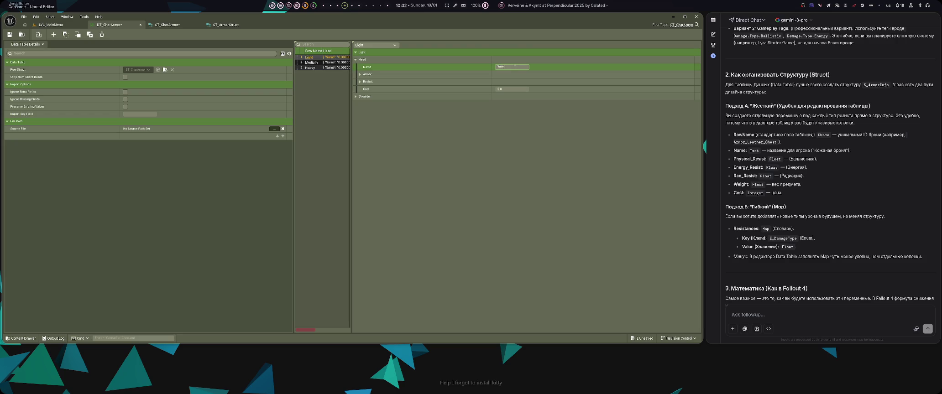
{"action": "left_click", "coordinate": [509, 89]}
{"action": "type", "text": "00"}
{"action": "key", "text": "Return"}
{"action": "left_click", "coordinate": [511, 67]}
{"action": "type", "text": "d"}
{"action": "left_click", "coordinate": [526, 142]}
{"action": "left_click", "coordinate": [355, 96]}
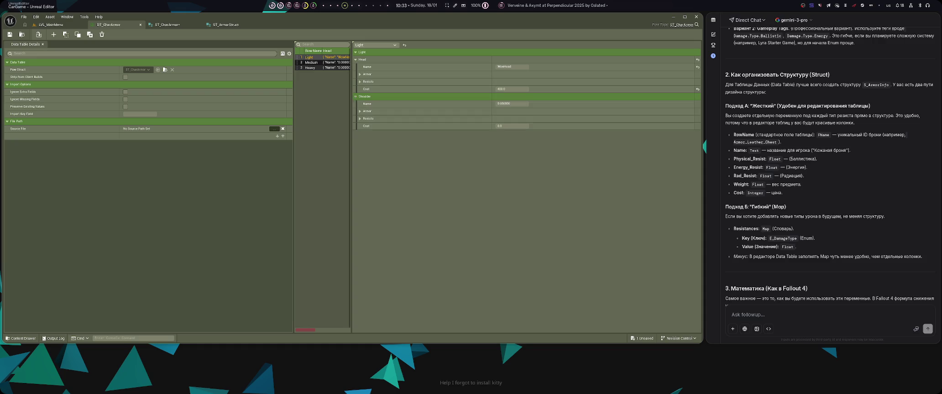
{"action": "left_click", "coordinate": [355, 97]}
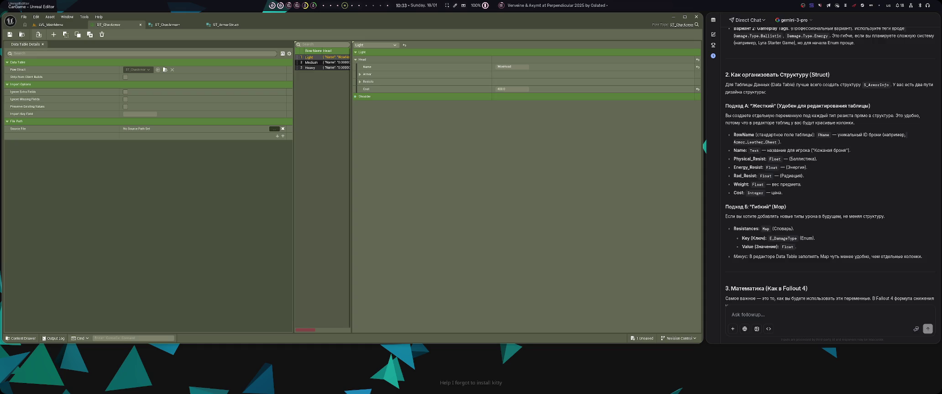
- Colour the Armor folder green in the Content Drawer
{"action": "key", "text": "ctrl+space"}
{"action": "right_click", "coordinate": [162, 269]}
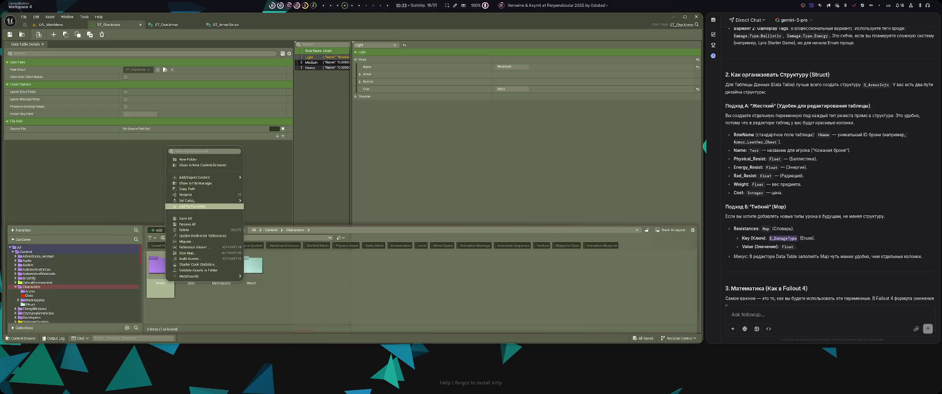
{"action": "mouse_move", "coordinate": [205, 200]}
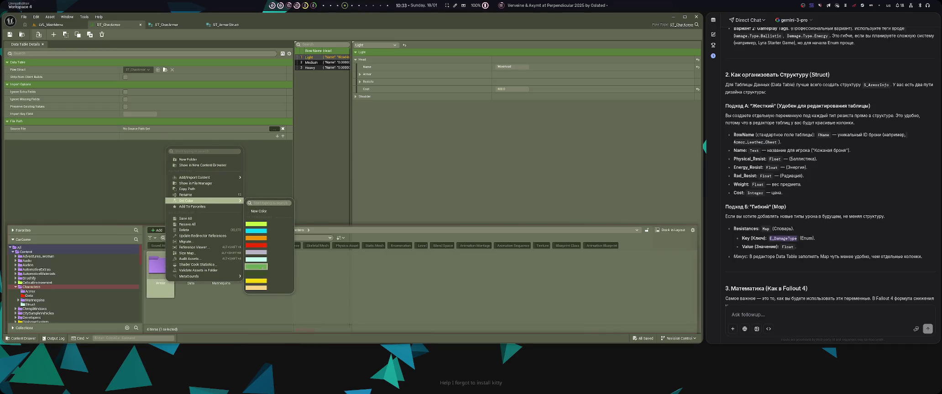
{"action": "left_click", "coordinate": [256, 266]}
- Move the Struct and Data folders into the Armor folder
{"action": "left_click", "coordinate": [259, 288]}
{"action": "left_click", "coordinate": [191, 267], "text": "ctrl"}
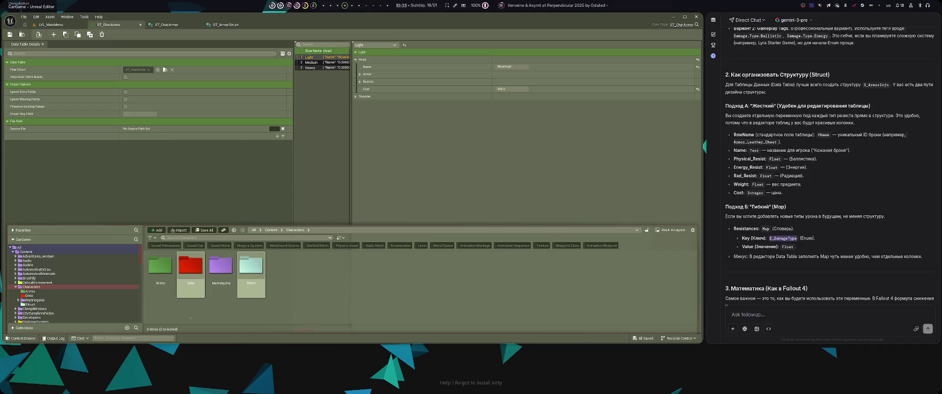
{"action": "left_click_drag", "start_coordinate": [191, 267], "coordinate": [160, 267]}
{"action": "left_click", "coordinate": [171, 276]}
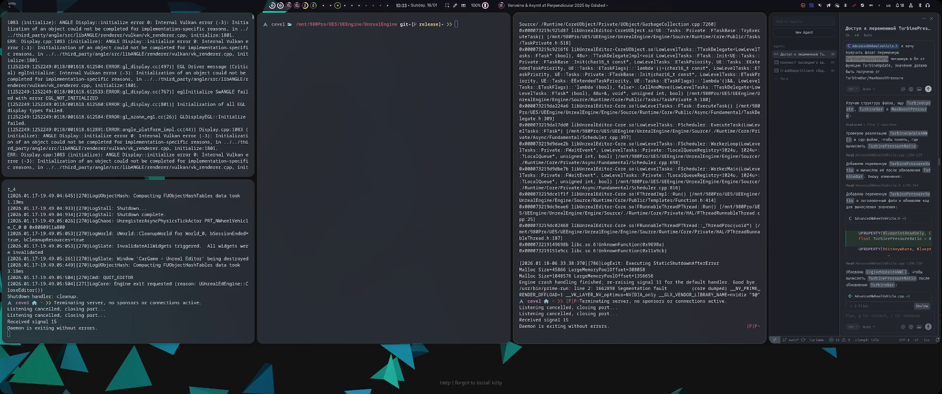
- Relaunch the editor with launch_editor_hybrid.sh and reopen the previous asset editors when prompted
{"action": "key", "text": "Up"}
{"action": "key", "text": "Return"}
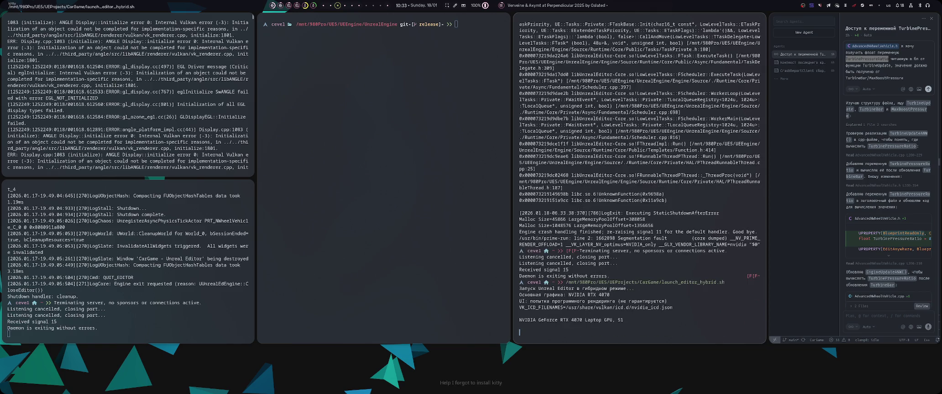
{"action": "key", "text": "super+4"}
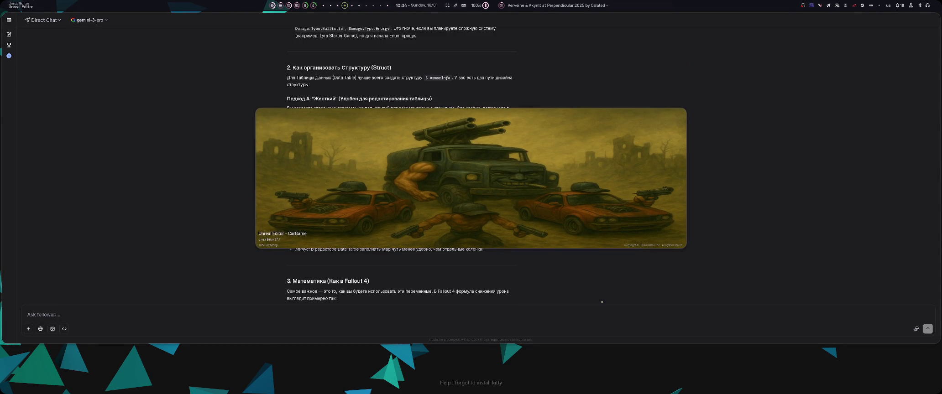
{"action": "key", "text": "super+3"}
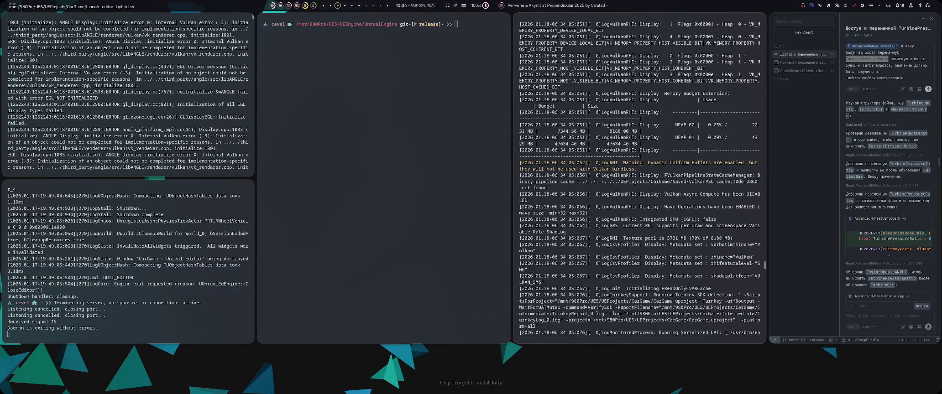
{"action": "key", "text": "End"}
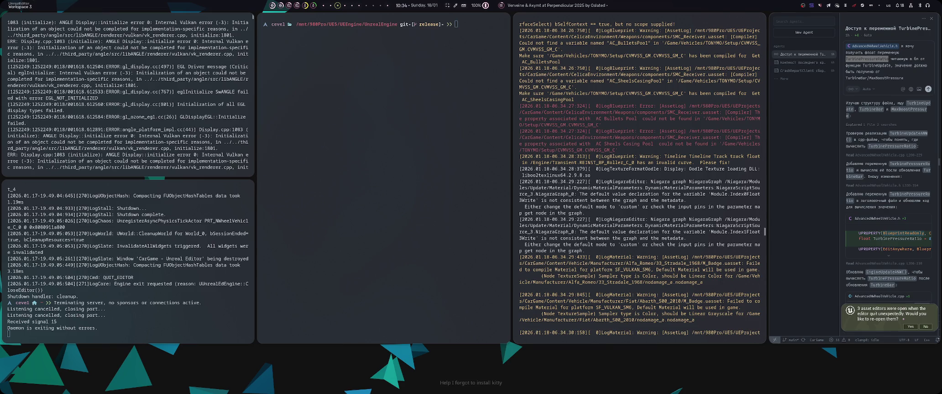
{"action": "left_click", "coordinate": [910, 327]}
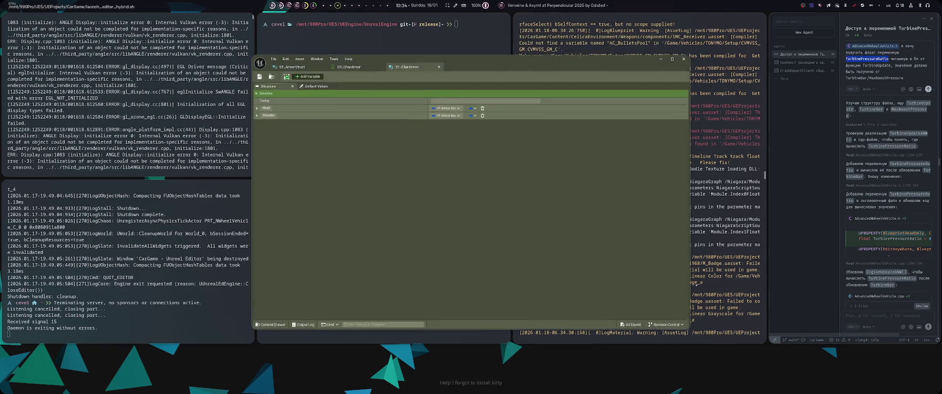
- Arrange the Unreal Editor and AI chat windows side by side
{"action": "left_click_drag", "start_coordinate": [459, 170], "coordinate": [575, 227]}
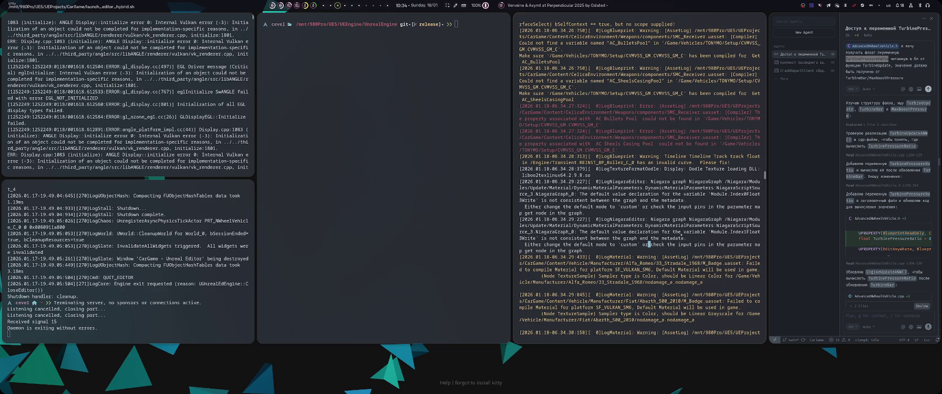
{"action": "key", "text": "End"}
{"action": "key", "text": "super+1"}
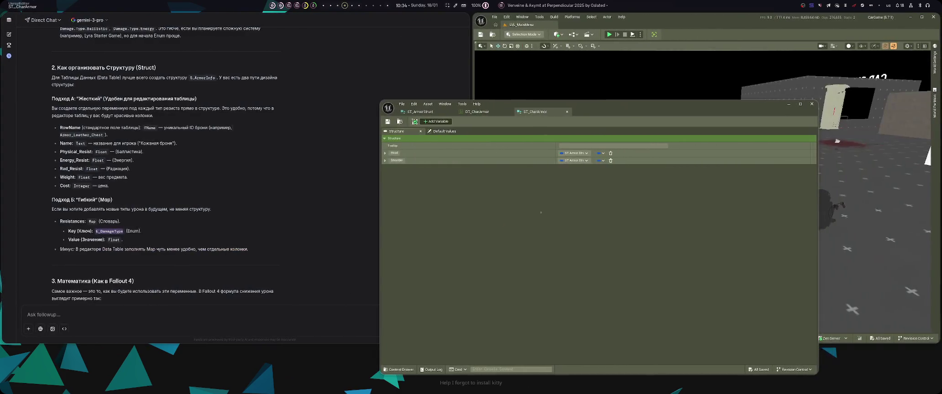
{"action": "key", "text": "super+shift+Left"}
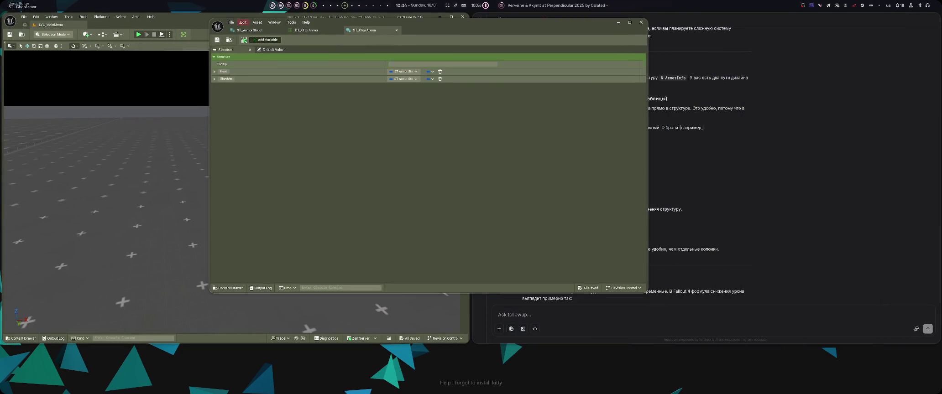
- Dock ST_ArmorStruct beside LVL_MainMenu and pull DT_CharArmor into the main window's tabs
{"action": "left_click_drag", "start_coordinate": [229, 23], "coordinate": [493, 189]}
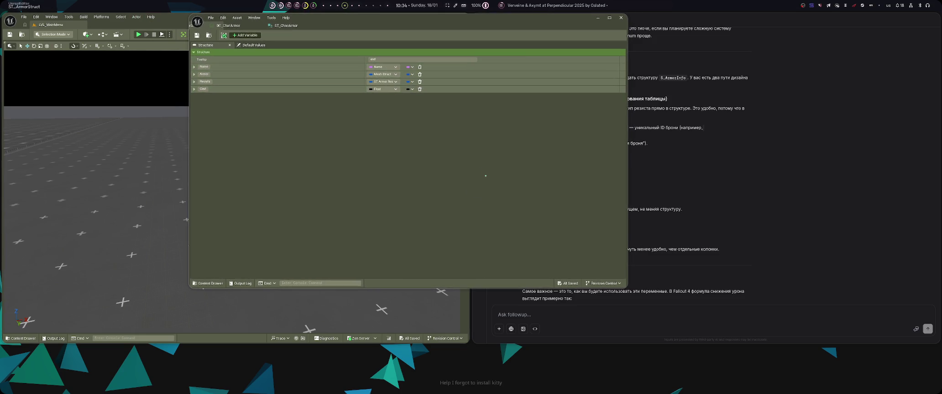
{"action": "left_click_drag", "start_coordinate": [493, 189], "coordinate": [494, 190]}
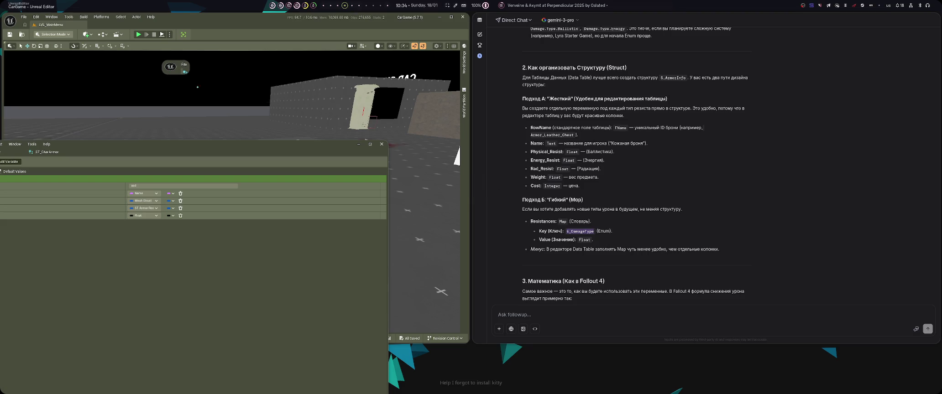
{"action": "mouse_move", "coordinate": [221, 26]}
{"action": "left_mouse_down"}
{"action": "mouse_move", "coordinate": [217, 19]}
{"action": "mouse_move", "coordinate": [110, 24]}
{"action": "left_mouse_up"}
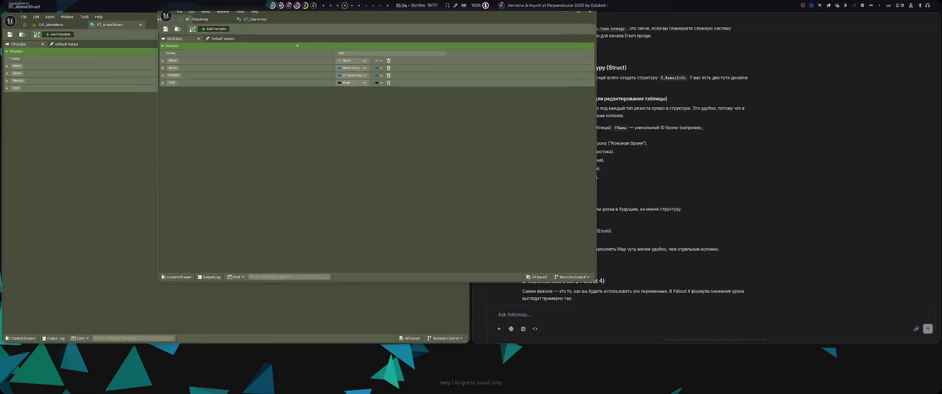
{"action": "left_click", "coordinate": [217, 22]}
{"action": "mouse_move", "coordinate": [213, 23]}
{"action": "left_mouse_down"}
{"action": "mouse_move", "coordinate": [73, 23]}
{"action": "mouse_move", "coordinate": [151, 23]}
{"action": "left_mouse_up"}
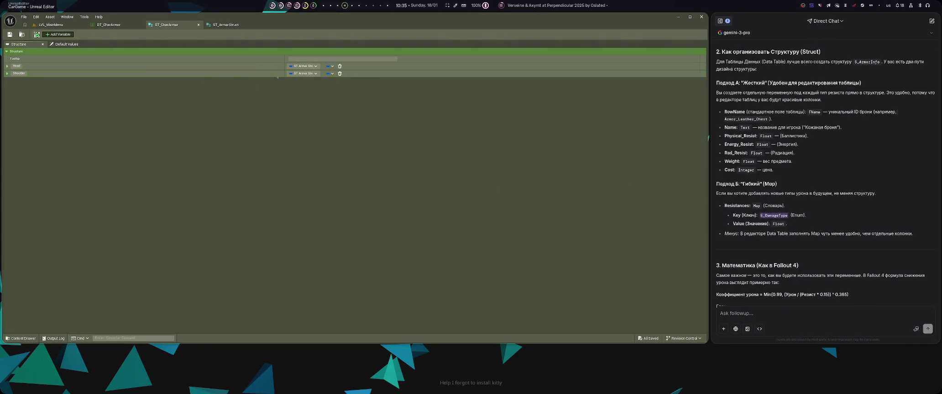
- Move the Data and Struct folders into Armor and dismiss the failed-renames report
{"action": "left_click", "coordinate": [50, 25]}
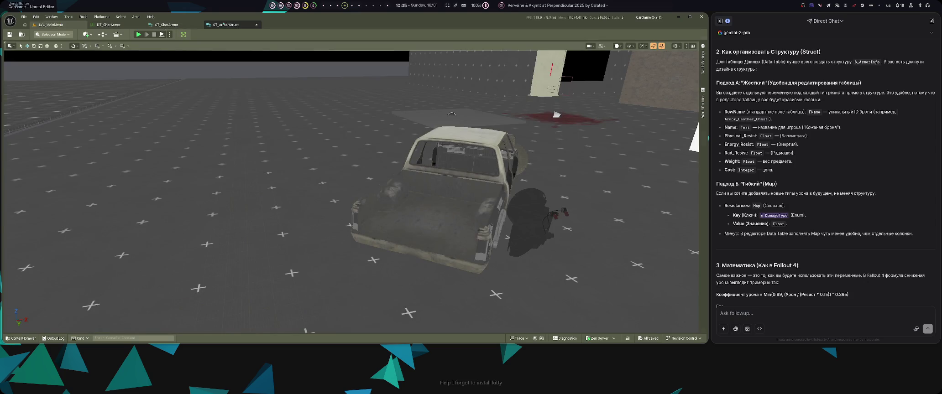
{"action": "left_click", "coordinate": [226, 25]}
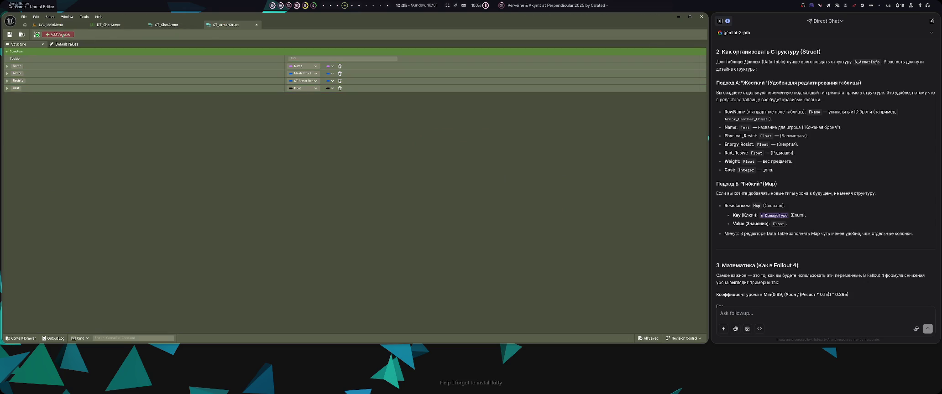
{"action": "key", "text": "ctrl+space"}
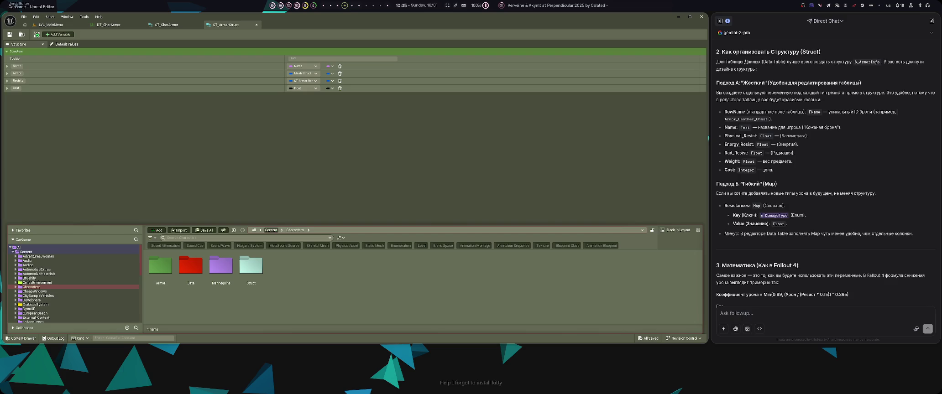
{"action": "left_click_drag", "start_coordinate": [190, 276], "coordinate": [155, 269]}
{"action": "left_click", "coordinate": [168, 277]}
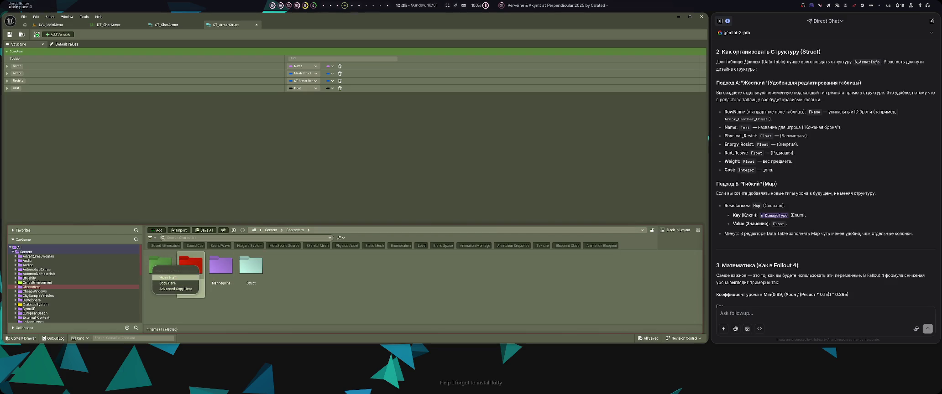
{"action": "left_click_drag", "start_coordinate": [225, 286], "coordinate": [160, 273]}
{"action": "left_click", "coordinate": [175, 280]}
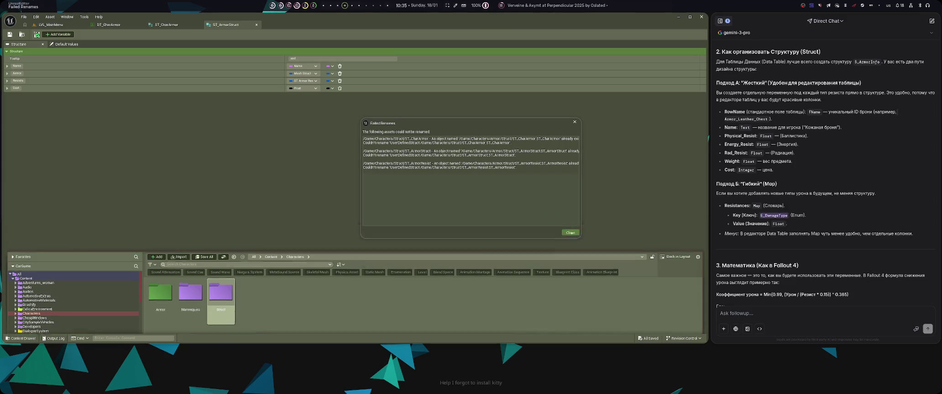
{"action": "left_click", "coordinate": [569, 232]}
- Force-delete the leftover Struct folder under Characters, including its still-referenced structs
{"action": "key", "text": "ctrl+space"}
{"action": "right_click", "coordinate": [221, 266]}
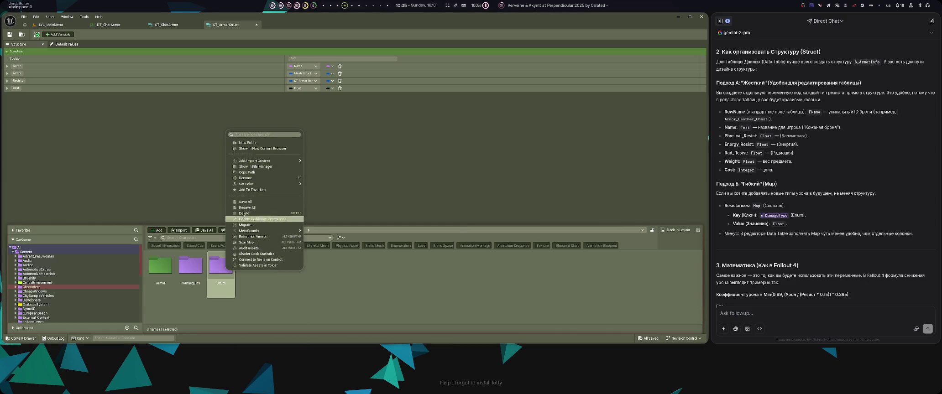
{"action": "left_click", "coordinate": [251, 219]}
{"action": "double_click", "coordinate": [161, 267]}
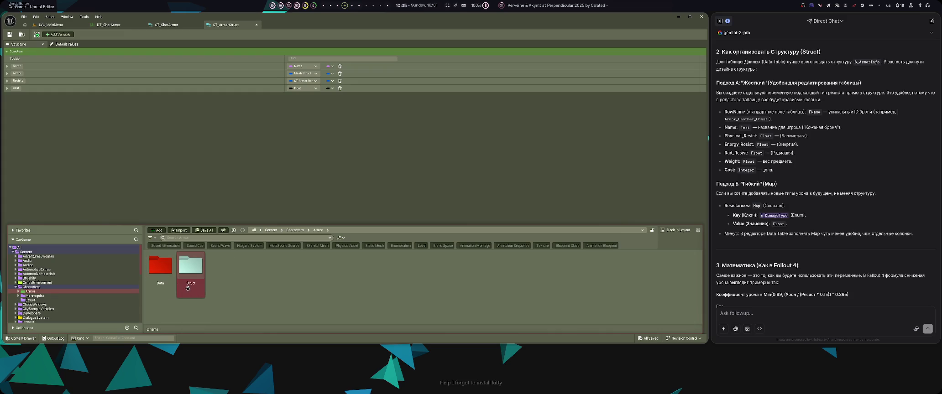
{"action": "key", "text": "alt+Left"}
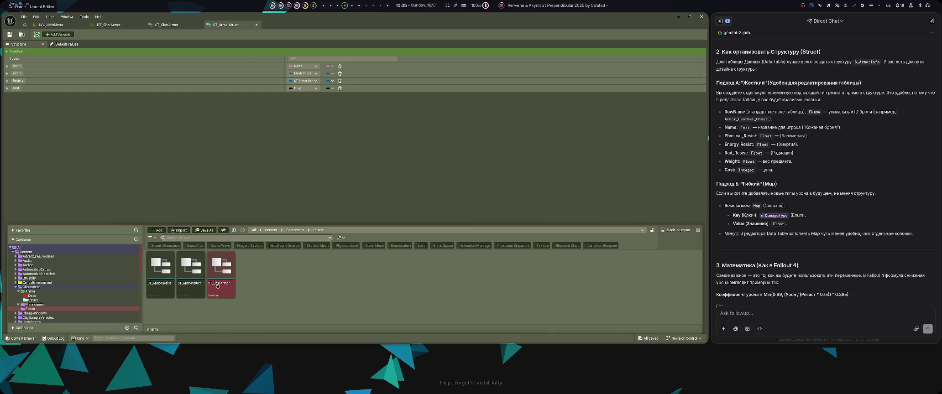
{"action": "key", "text": "Delete"}
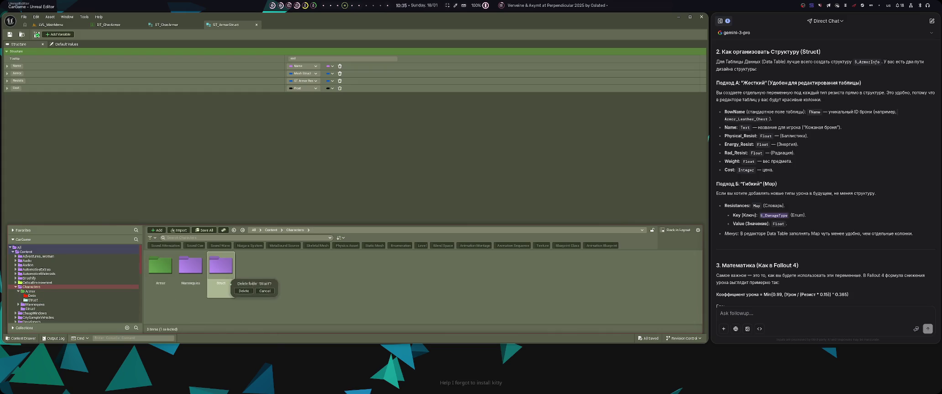
{"action": "left_click", "coordinate": [244, 297]}
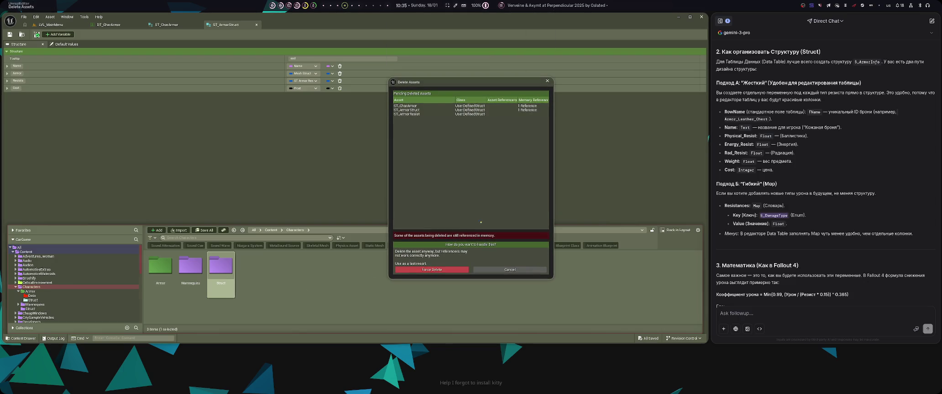
{"action": "left_click", "coordinate": [447, 270]}
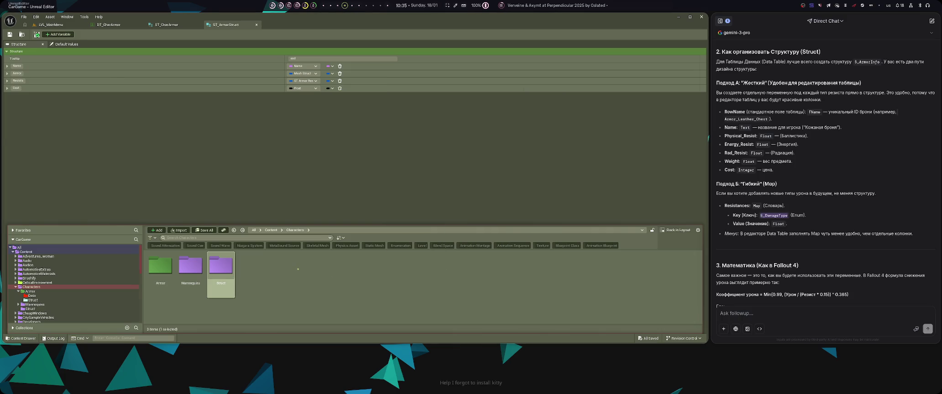
{"action": "key", "text": "ctrl+space"}
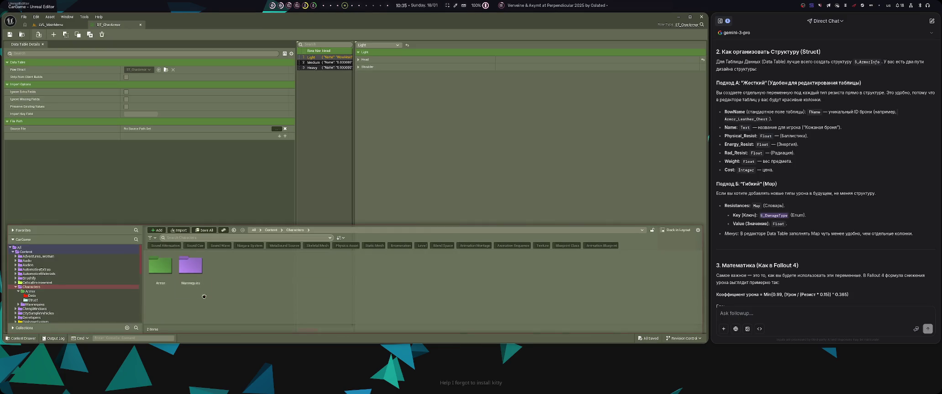
- Open ST_ArmorResist, ST_ArmorStruct and ST_CharArmor from the Armor Struct folder
{"action": "left_click", "coordinate": [166, 291]}
{"action": "double_click", "coordinate": [166, 291]}
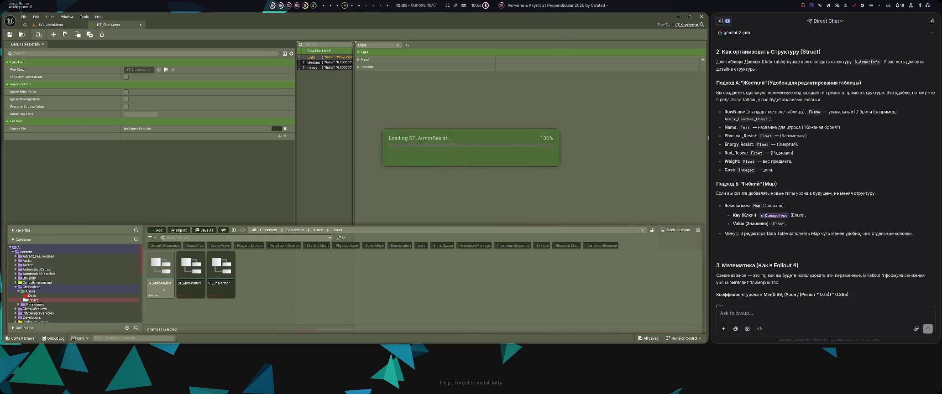
{"action": "key", "text": "ctrl+space"}
{"action": "double_click", "coordinate": [190, 294]}
{"action": "key", "text": "ctrl+space"}
{"action": "left_click", "coordinate": [220, 292]}
{"action": "double_click", "coordinate": [220, 294]}
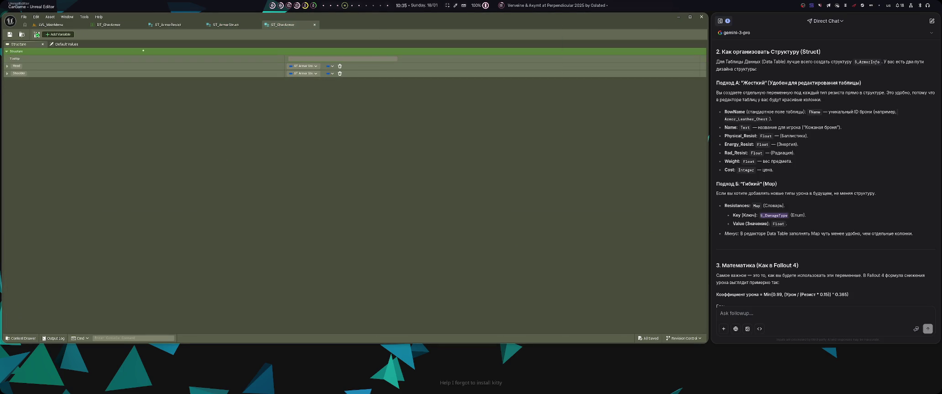
- Expand DT_CharArmor's Head entry and locate its row struct in the asset browser
{"action": "left_click", "coordinate": [107, 26]}
{"action": "left_click", "coordinate": [358, 60]}
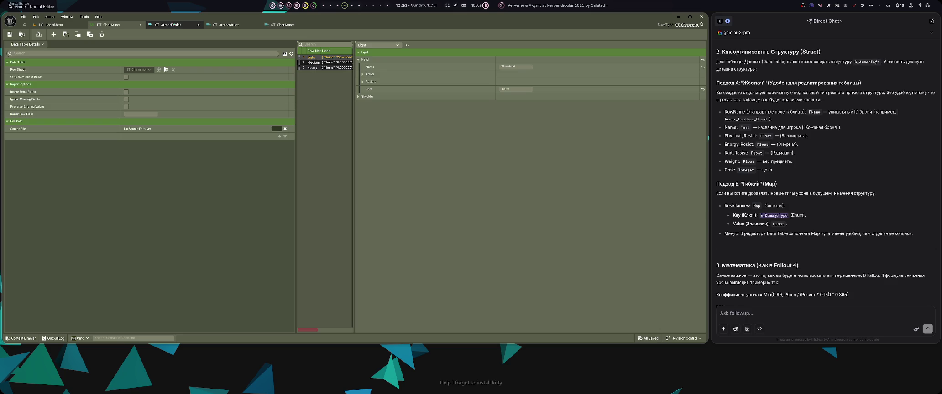
{"action": "left_click", "coordinate": [166, 69]}
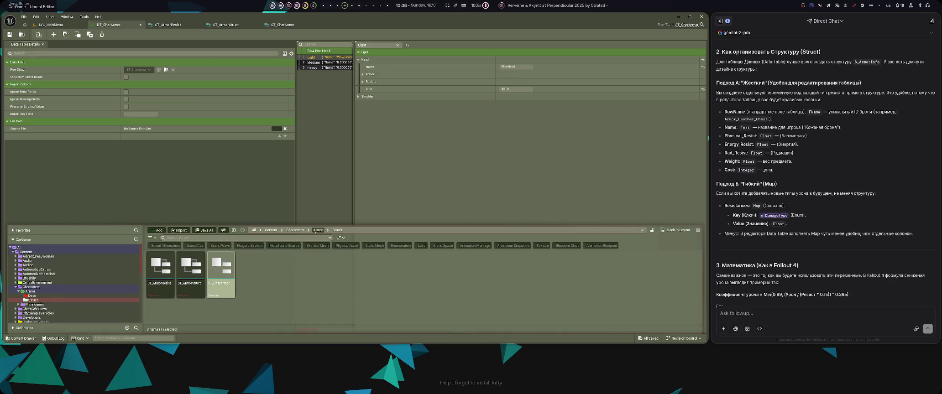
{"action": "left_click", "coordinate": [294, 230]}
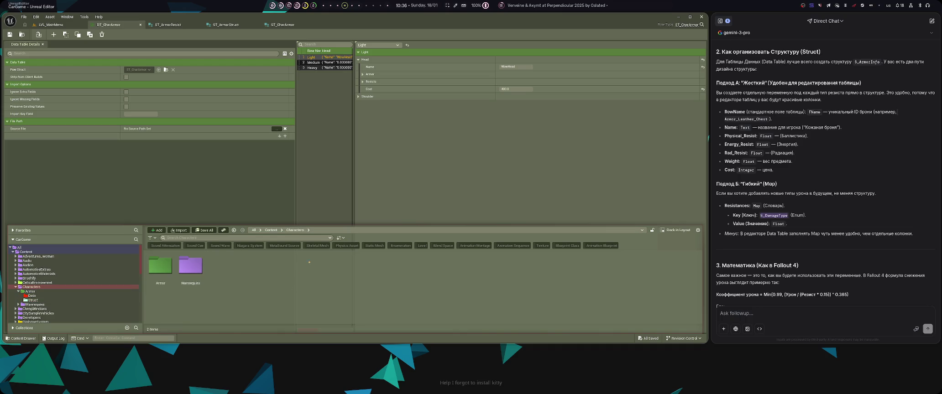
{"action": "left_click", "coordinate": [362, 154]}
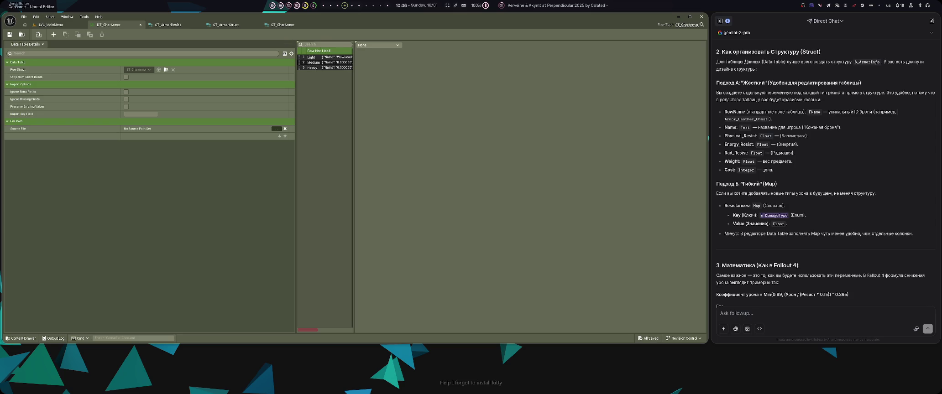
- Inspect the Light row's Shoulder entry and Head resistance values
{"action": "left_click", "coordinate": [311, 57]}
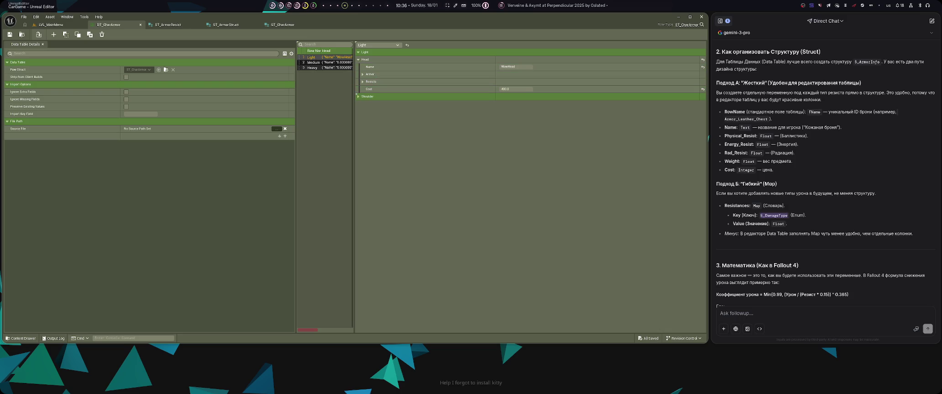
{"action": "left_click", "coordinate": [359, 97]}
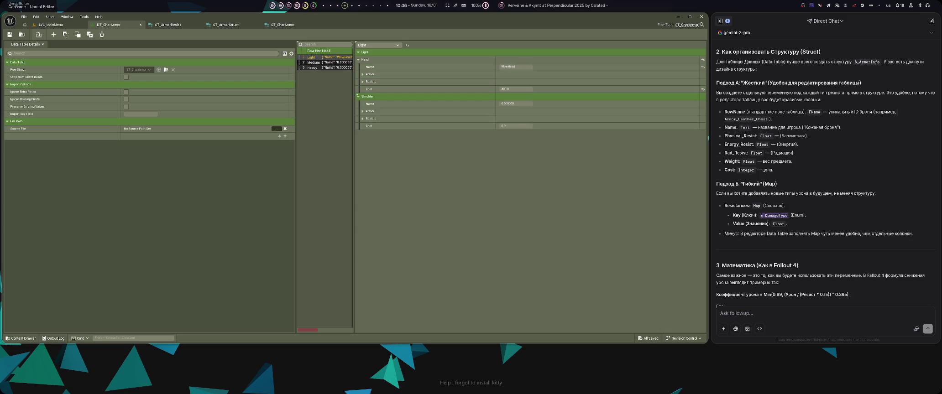
{"action": "left_click", "coordinate": [358, 97]}
{"action": "left_click", "coordinate": [363, 82]}
{"action": "left_click", "coordinate": [363, 81]}
{"action": "key", "text": "ctrl+space"}
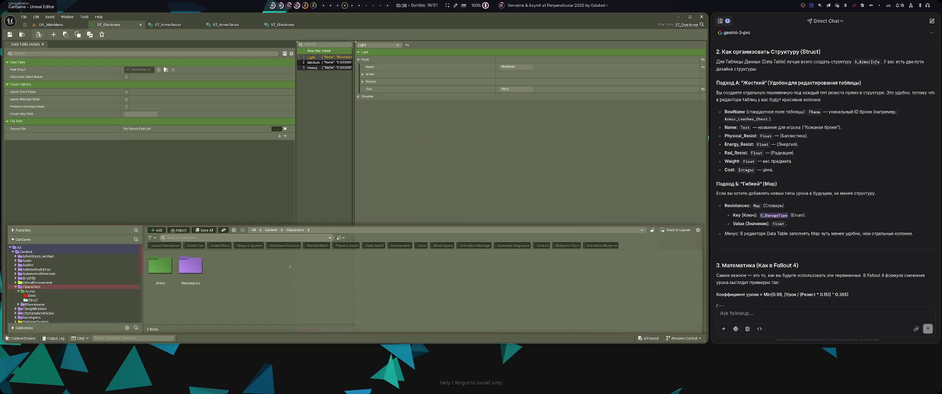
{"action": "double_click", "coordinate": [160, 266]}
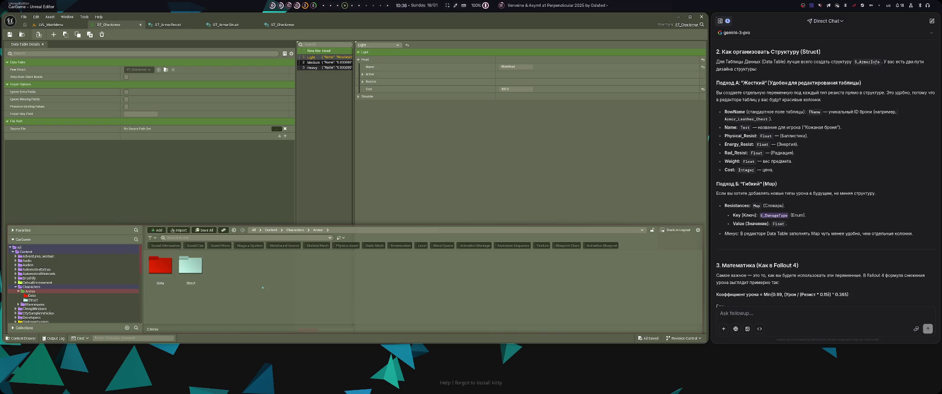
- Create a folder named Enum inside Armor and open it
{"action": "key", "text": "ctrl+shift+n"}
{"action": "type", "text": "Enum"}
{"action": "key", "text": "Return"}
{"action": "right_click", "coordinate": [191, 269]}
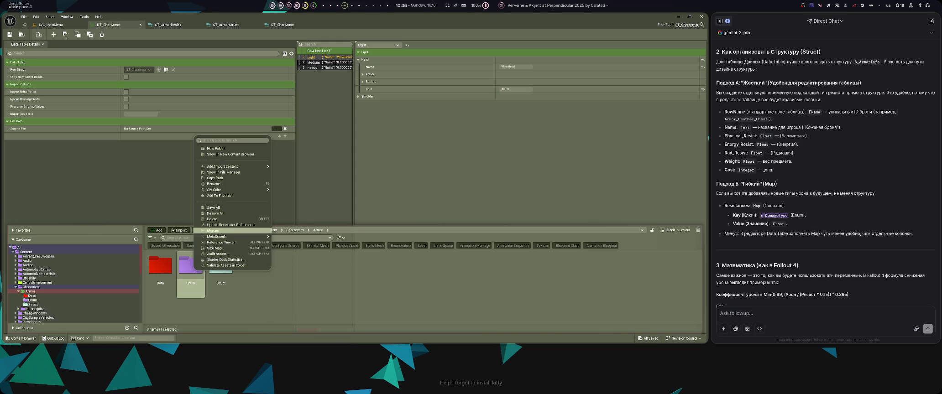
{"action": "mouse_move", "coordinate": [219, 190]}
{"action": "left_click", "coordinate": [190, 273]}
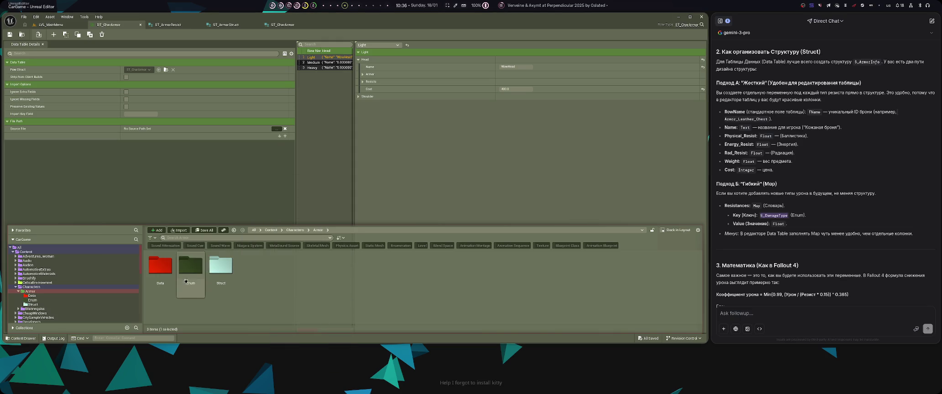
{"action": "double_click", "coordinate": [191, 274]}
- Create an Enumeration named E_DamageType, save all, and open it for editing
{"action": "right_click", "coordinate": [194, 280]}
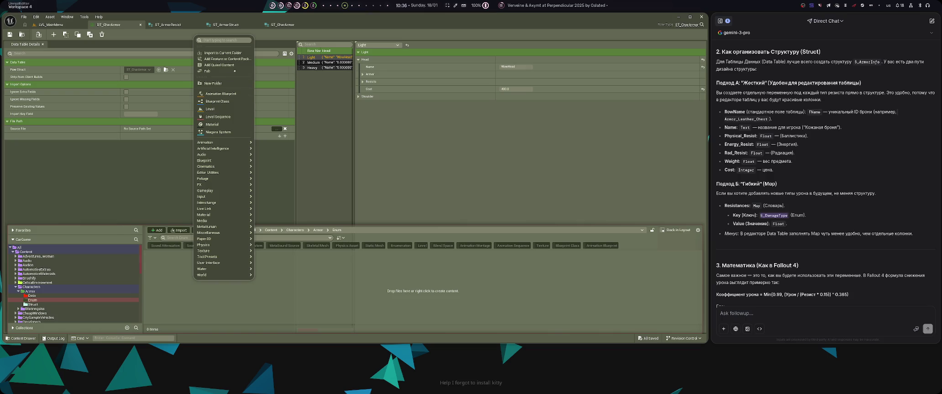
{"action": "type", "text": "enum"}
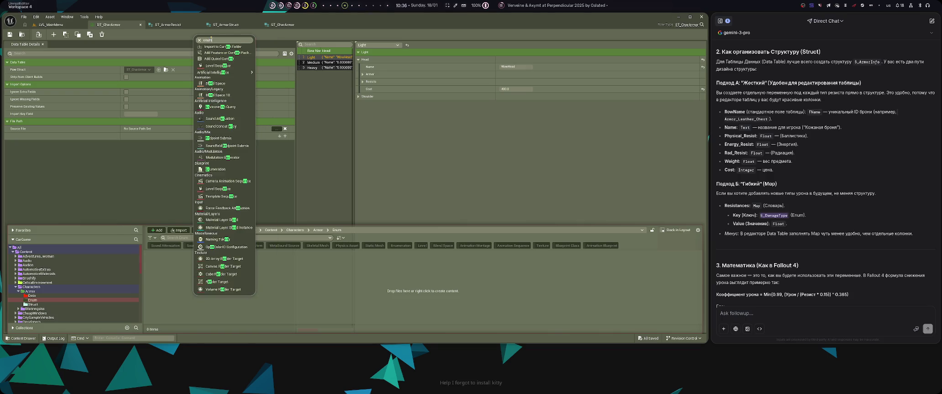
{"action": "left_click", "coordinate": [209, 52]}
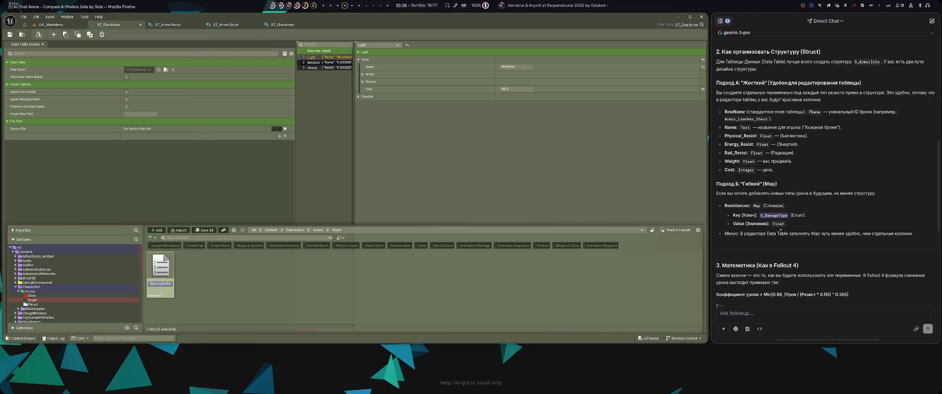
{"action": "key", "text": "ctrl+v"}
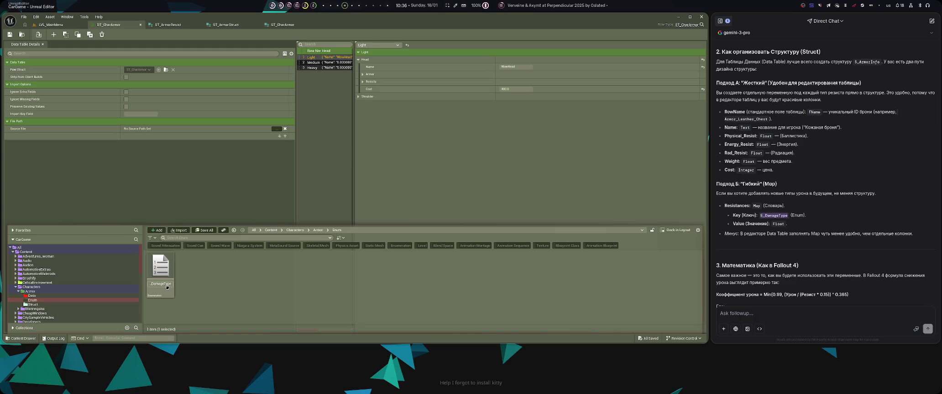
{"action": "key", "text": "Return"}
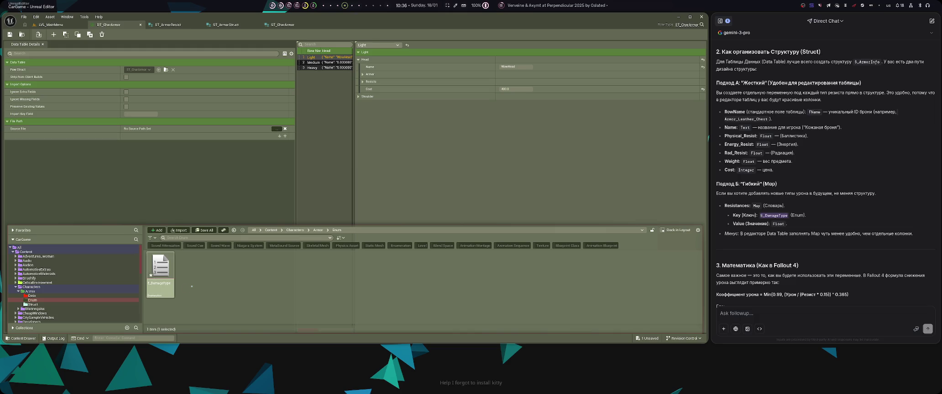
{"action": "key", "text": "ctrl+s"}
{"action": "double_click", "coordinate": [171, 289]}
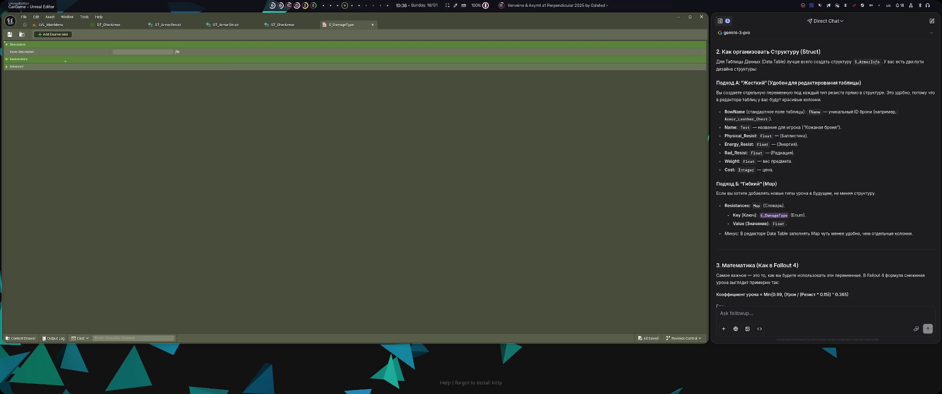
- Add four new enumerators to E_DamageType, glancing at ST_ArmorStruct and ST_ArmorResist
{"action": "left_click", "coordinate": [55, 34]}
{"action": "left_click", "coordinate": [54, 34]}
{"action": "left_click", "coordinate": [55, 34]}
{"action": "left_click", "coordinate": [55, 34]}
{"action": "left_click", "coordinate": [54, 34]}
{"action": "left_click", "coordinate": [55, 35]}
{"action": "left_click", "coordinate": [55, 34]}
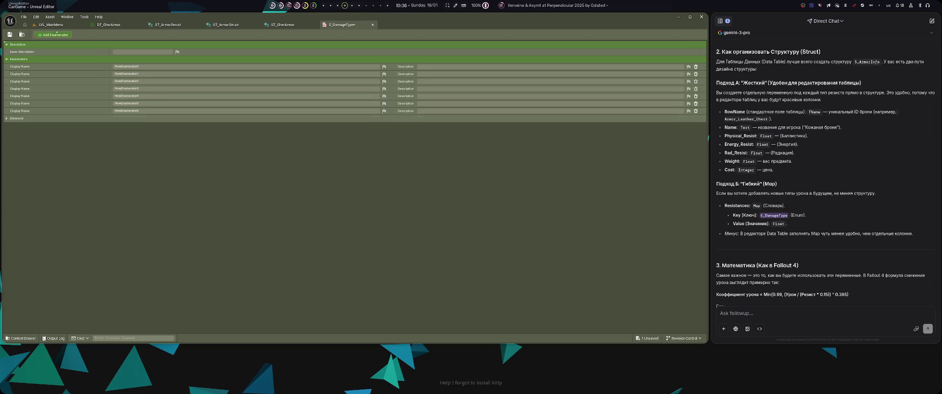
{"action": "left_click", "coordinate": [55, 34]}
{"action": "left_click", "coordinate": [55, 34]}
{"action": "left_click", "coordinate": [54, 34]}
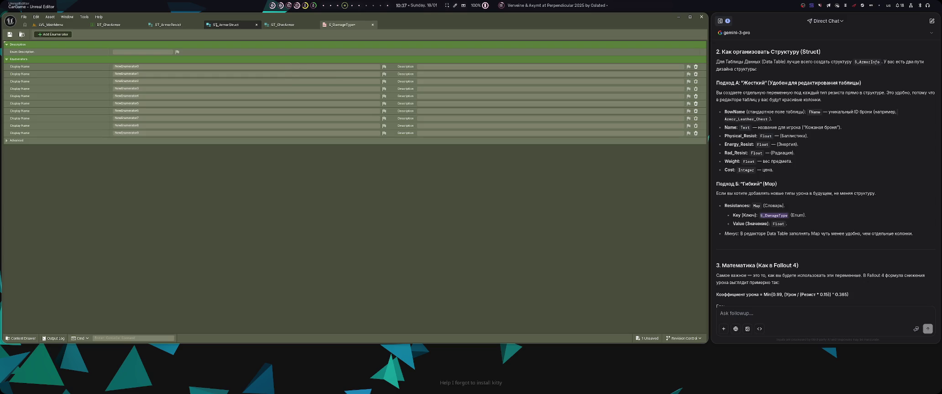
{"action": "left_click", "coordinate": [225, 24]}
{"action": "left_click", "coordinate": [166, 25]}
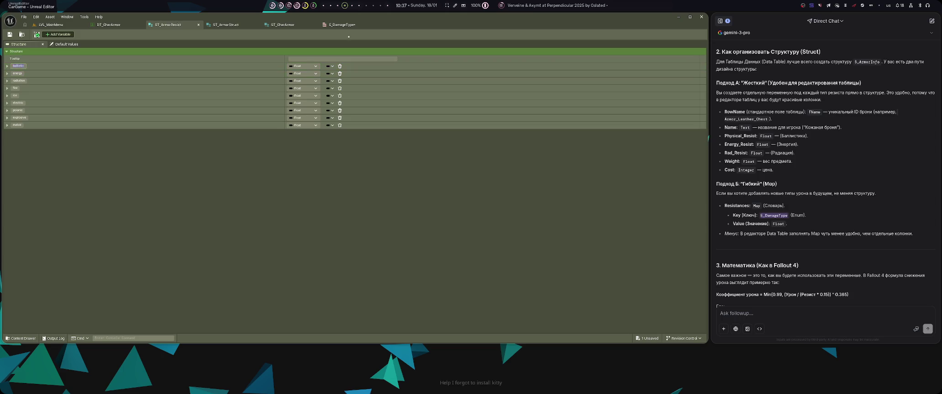
{"action": "left_click", "coordinate": [345, 25]}
- Name the first two enumerators ballistic and energy and save the enum
{"action": "left_click", "coordinate": [153, 66]}
{"action": "type", "text": "ballistic"}
{"action": "key", "text": "ctrl+Tab"}
{"action": "key", "text": "ctrl+Tab"}
{"action": "type", "text": "energy"}
{"action": "key", "text": "Return"}
{"action": "key", "text": "ctrl+s"}
{"action": "key", "text": "ctrl+space"}
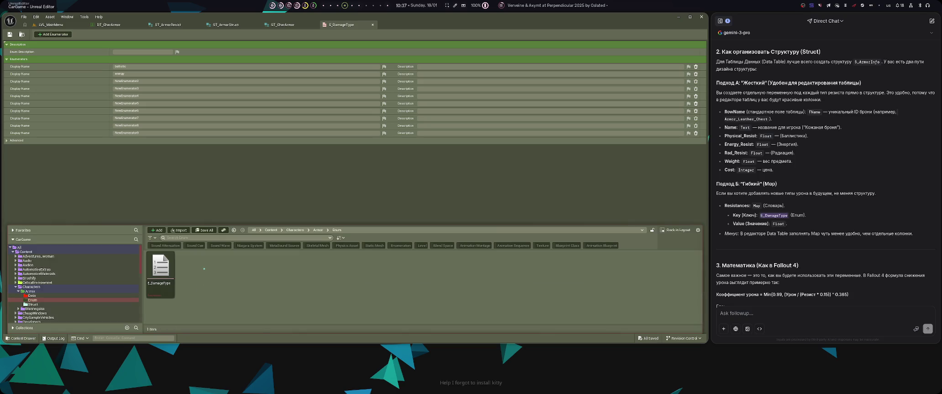
{"action": "left_click", "coordinate": [414, 188]}
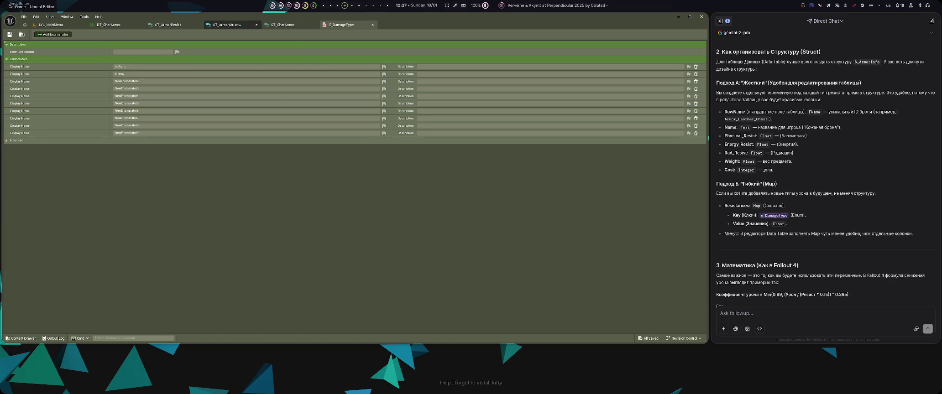
- Add a new variable to ST_ArmorResist and browse its type list, searching for Map
{"action": "left_click", "coordinate": [167, 25]}
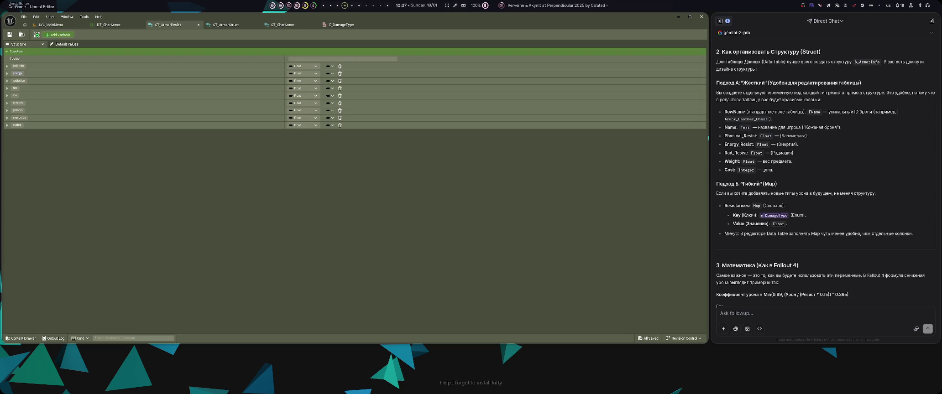
{"action": "left_click", "coordinate": [58, 35]}
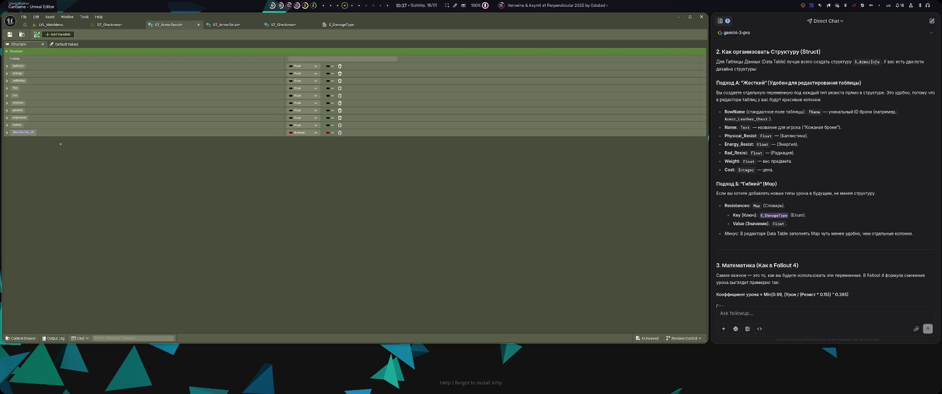
{"action": "type", "text": "p"}
{"action": "left_click", "coordinate": [302, 132]}
{"action": "type", "text": "ma"}
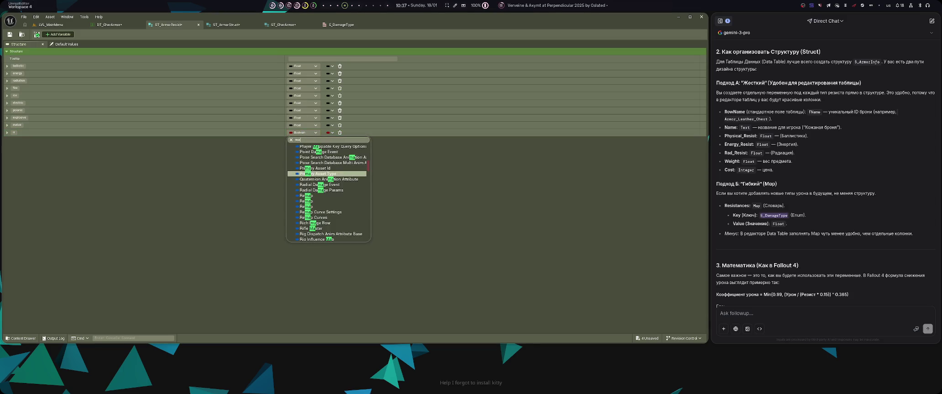
{"action": "scroll", "coordinate": [348, 168], "scroll_direction": "up", "scroll_amount": 2}
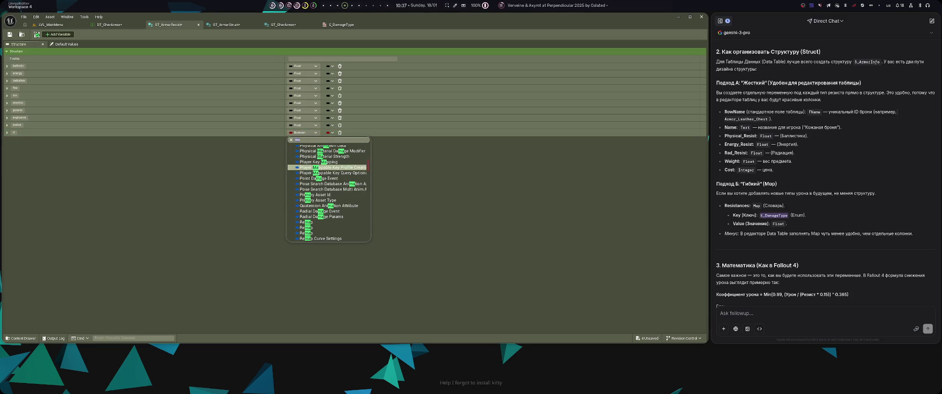
{"action": "key", "text": "BackSpace"}
{"action": "key", "text": "BackSpace"}
{"action": "type", "text": "Map"}
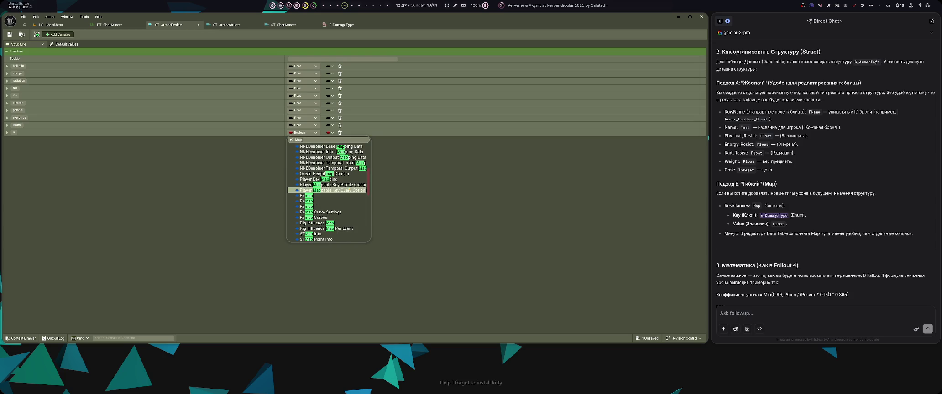
{"action": "scroll", "coordinate": [328, 192], "scroll_direction": "up", "scroll_amount": 6}
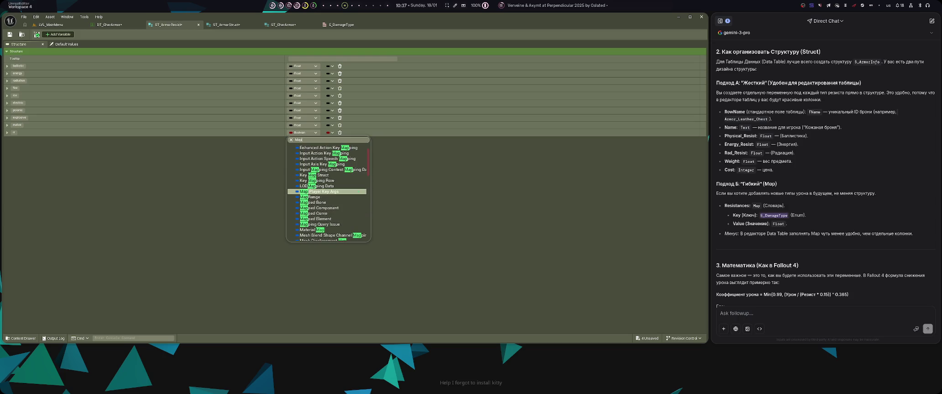
{"action": "scroll", "coordinate": [353, 186], "scroll_direction": "down", "scroll_amount": 8}
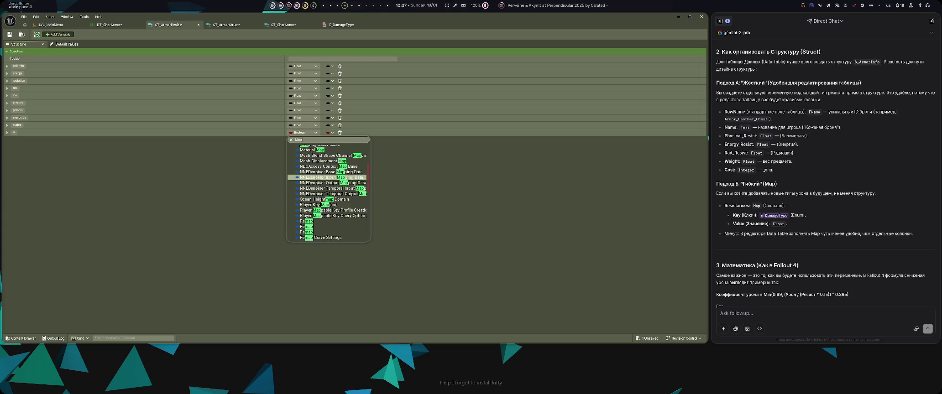
{"action": "scroll", "coordinate": [353, 186], "scroll_direction": "up", "scroll_amount": 5}
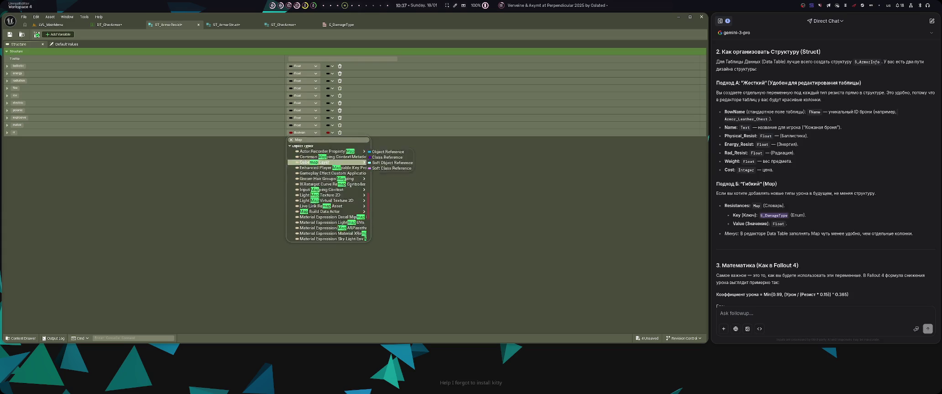
{"action": "scroll", "coordinate": [328, 189], "scroll_direction": "down", "scroll_amount": 5}
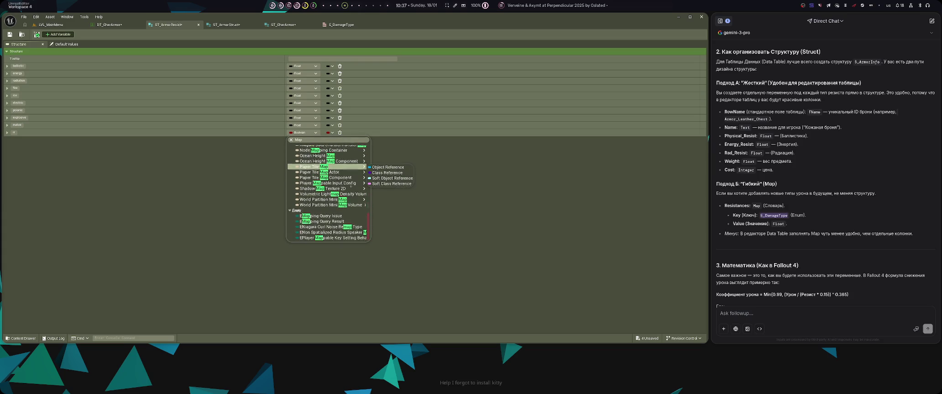
{"action": "mouse_move", "coordinate": [328, 188]}
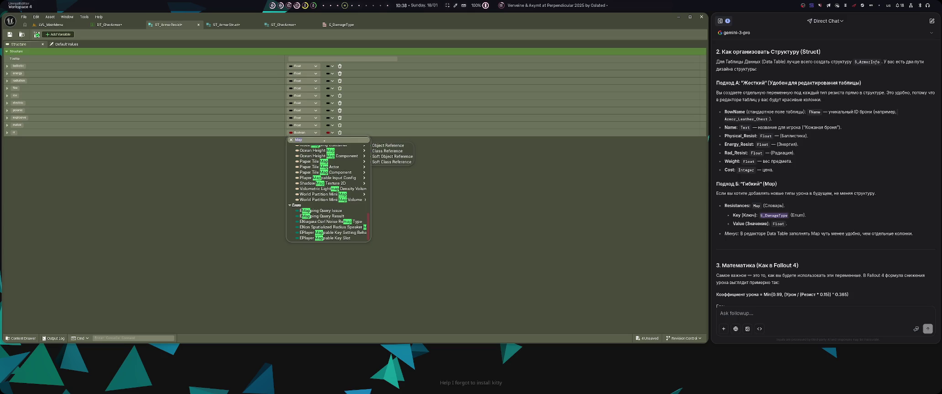
- Make the new variable an E Damage Type and check its details row
{"action": "type", "text": "e_dama"}
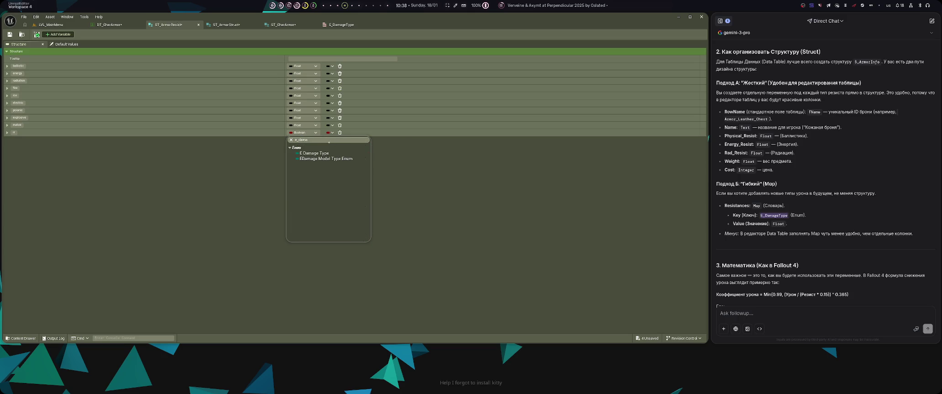
{"action": "left_click", "coordinate": [331, 153]}
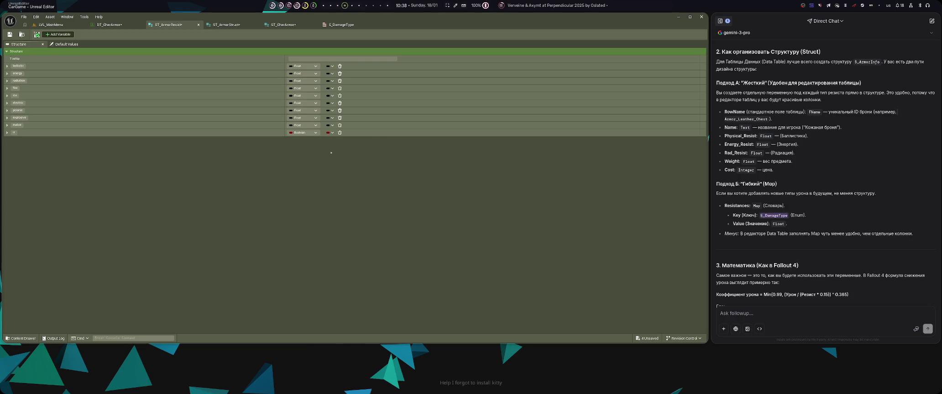
{"action": "left_click", "coordinate": [6, 133]}
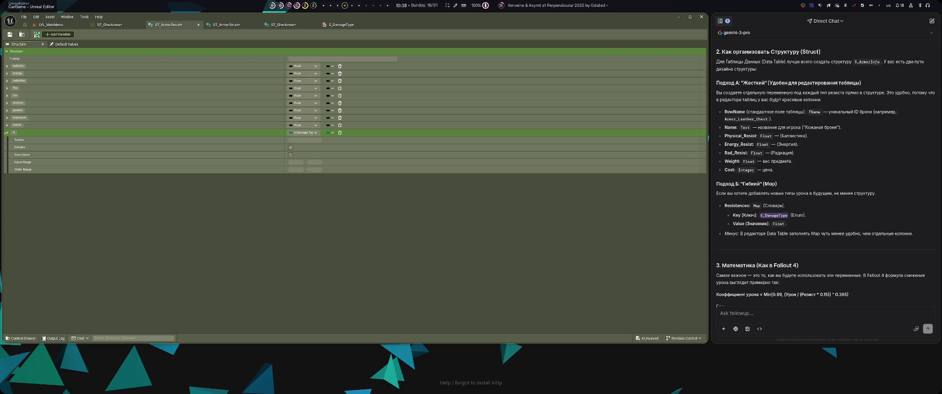
{"action": "left_click", "coordinate": [7, 132]}
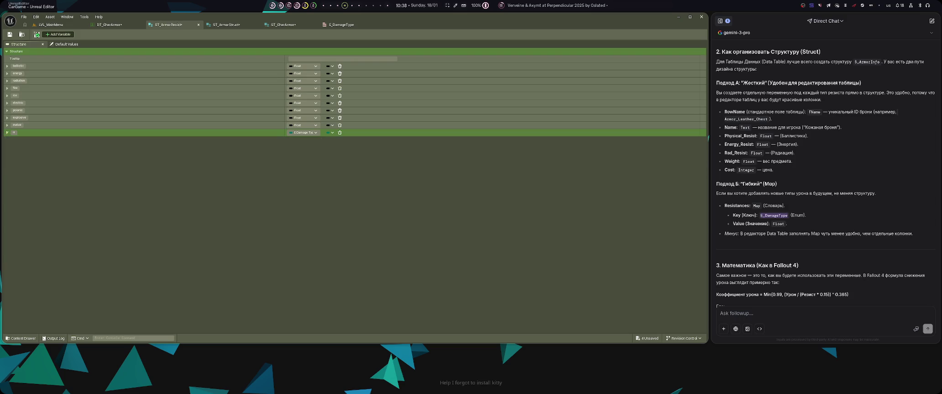
{"action": "left_click", "coordinate": [110, 25]}
- In DT_CharArmor, expand Head > Resists and inspect the new damage type dropdown
{"action": "left_click", "coordinate": [358, 59]}
{"action": "left_click", "coordinate": [362, 81]}
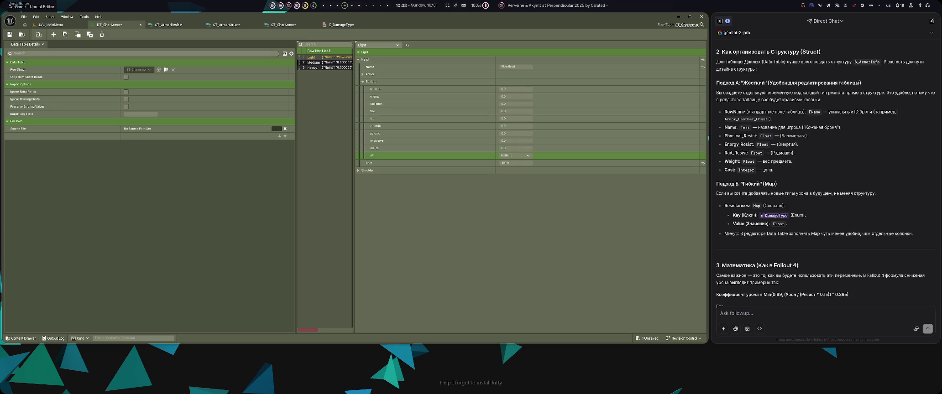
{"action": "left_click", "coordinate": [513, 156]}
{"action": "left_click", "coordinate": [513, 155]}
- View the E_DamageType enum and toggle its Advanced settings on and off
{"action": "left_click", "coordinate": [342, 24]}
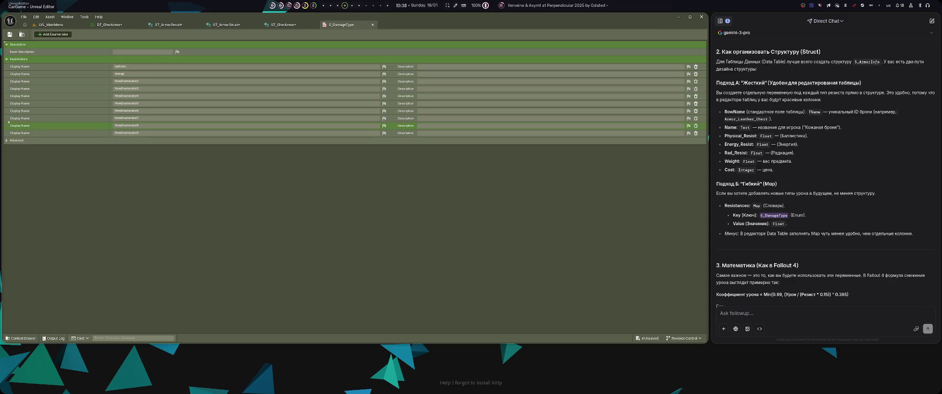
{"action": "left_click", "coordinate": [16, 141]}
{"action": "left_click", "coordinate": [16, 141]}
- Close E_DamageType and delete the E Damage Type variable from ST_ArmorResist
{"action": "key", "text": "ctrl+w"}
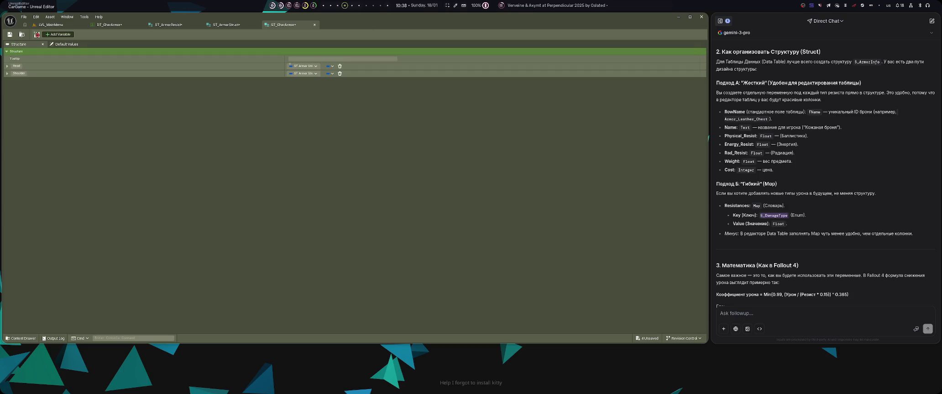
{"action": "left_click", "coordinate": [226, 24]}
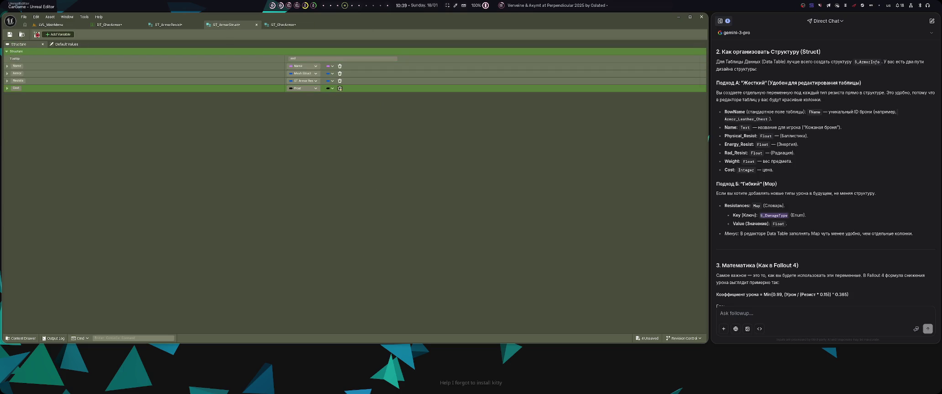
{"action": "left_click", "coordinate": [183, 26]}
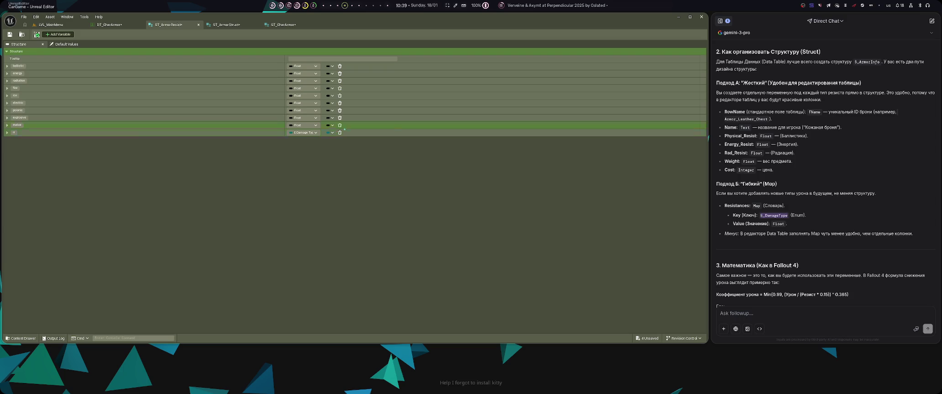
{"action": "left_click", "coordinate": [339, 133]}
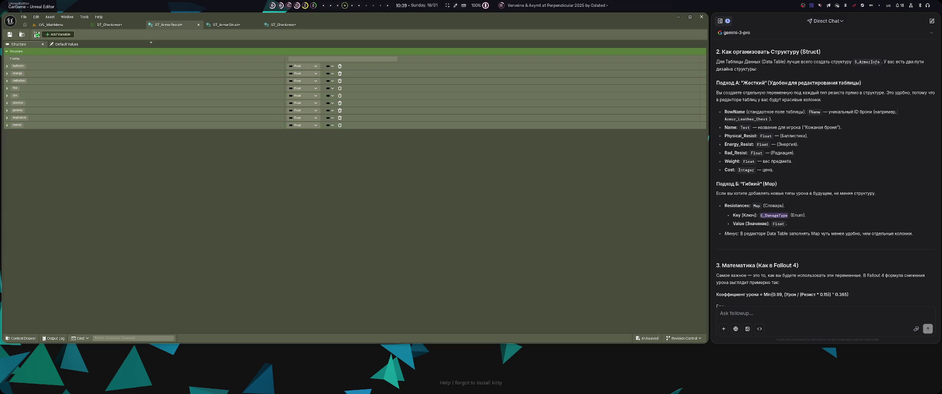
- Go to the DT_CharArmor data table and save all changed assets
{"action": "left_click", "coordinate": [226, 24]}
{"action": "left_click", "coordinate": [283, 25]}
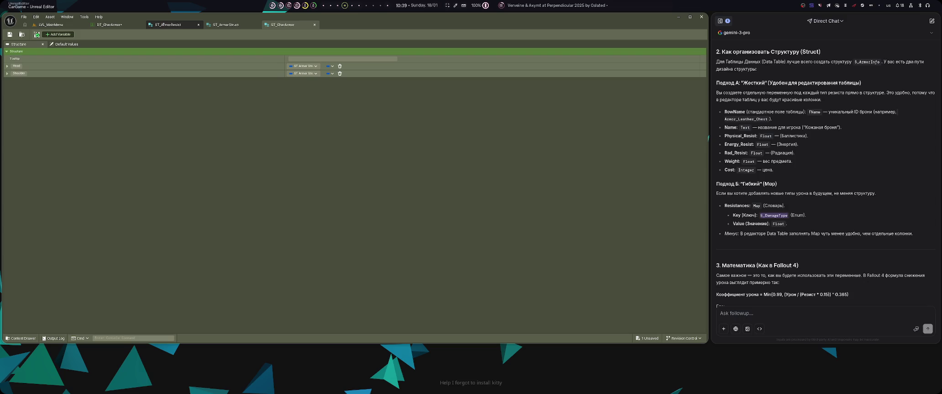
{"action": "left_click", "coordinate": [119, 26]}
{"action": "key", "text": "ctrl+s"}
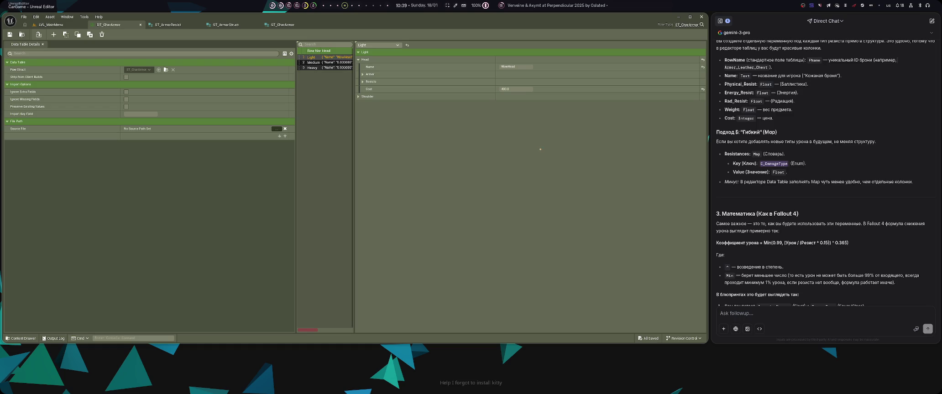
- Ask Gemini in Russian whether the struct can be made in C++ and the table used in Blueprints
{"action": "scroll", "coordinate": [795, 196], "scroll_direction": "down", "scroll_amount": 3}
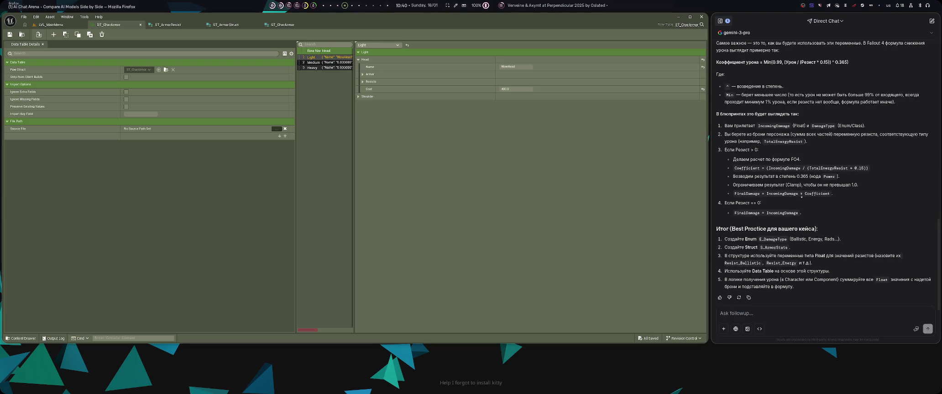
{"action": "scroll", "coordinate": [795, 196], "scroll_direction": "down", "scroll_amount": 5}
{"action": "key", "text": "alt+shift"}
{"action": "type", "text": "я мо"}
{"action": "type", "text": "гу создать ст"}
{"action": "type", "text": "руктуру в"}
{"action": "type", "text": " ++ а "}
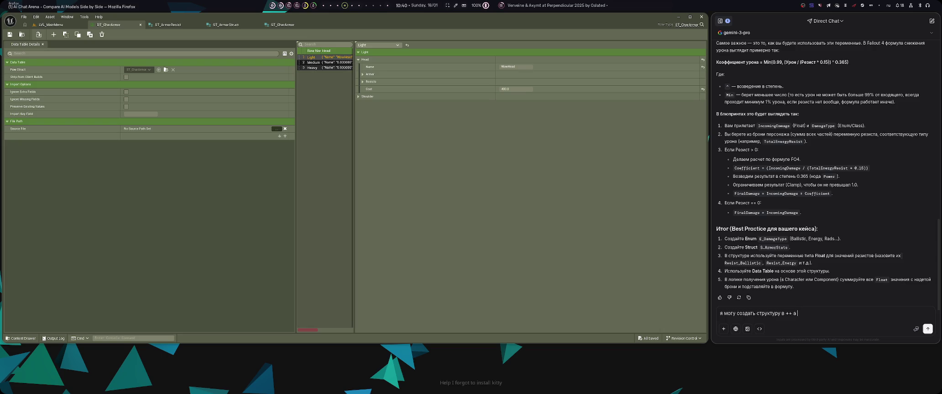
{"action": "type", "text": "сицу использовать в бл"}
{"action": "key", "text": "Return"}
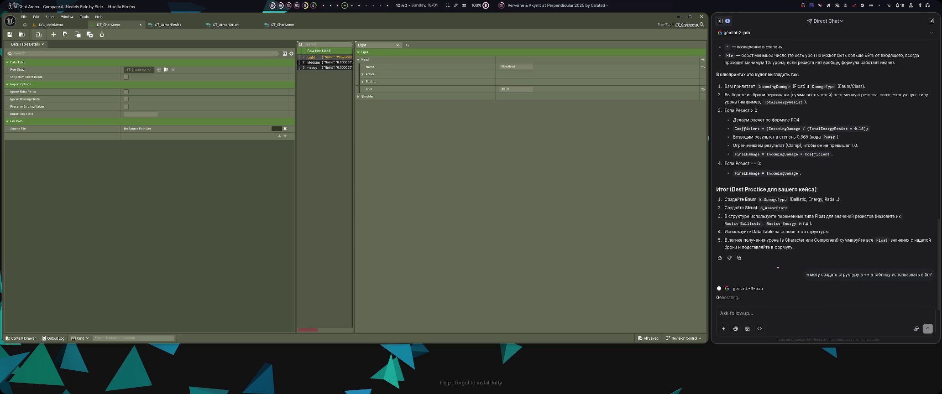
- Copy the sent question and paste it back into the follow-up box, trimming its end
{"action": "left_click", "coordinate": [797, 275]}
{"action": "key", "text": "alt+shift"}
{"action": "key", "text": "ctrl+v"}
{"action": "key", "text": "alt+shift"}
{"action": "key", "text": "BackSpace"}
{"action": "key", "text": "BackSpace"}
{"action": "key", "text": "BackSpace"}
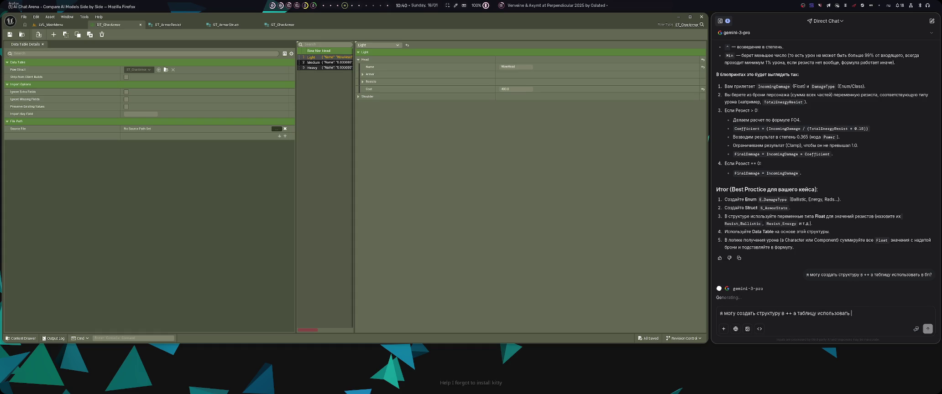